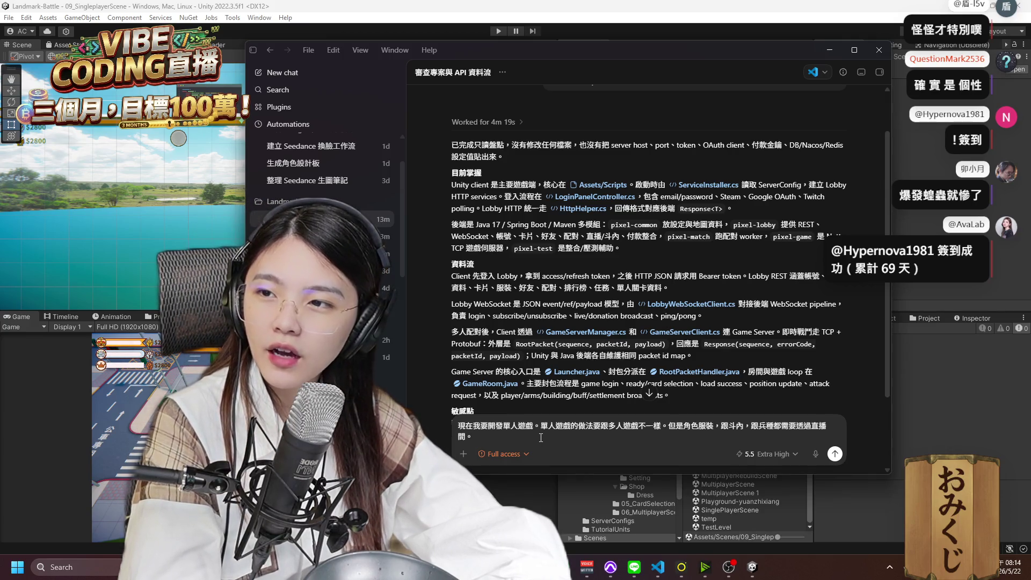
Add the sentence that players cast skills with QWER and pick 8 cards, 4 troop and 4 skill. Change 示范 to 施放.
type("玩家可以使用 QWER 去示范技能，而每一局玩家都会需要选 8 种卡牌：4 种兵种卡，4 种技能卡，会在 loading 场景。")
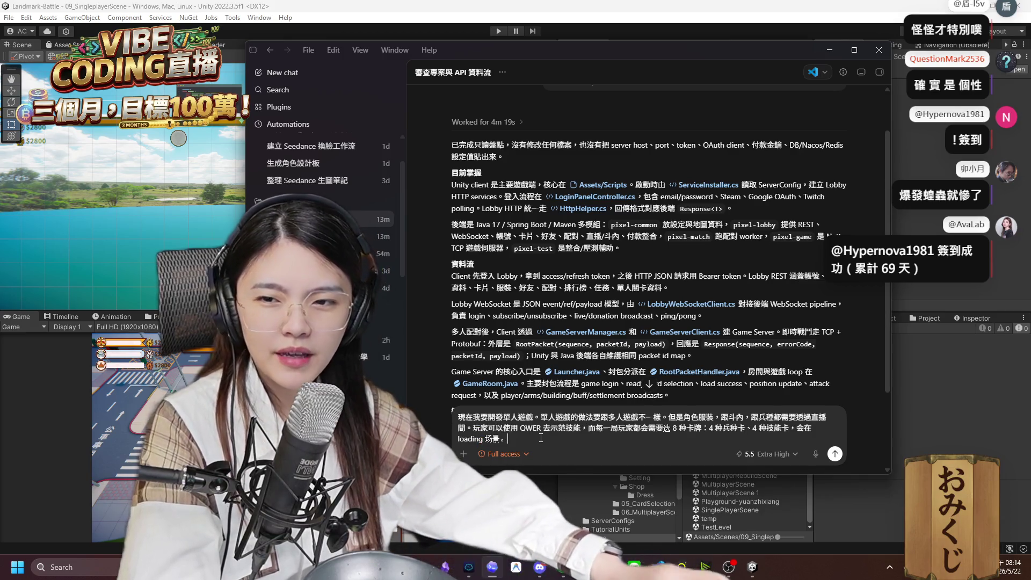
double_click(557, 428)
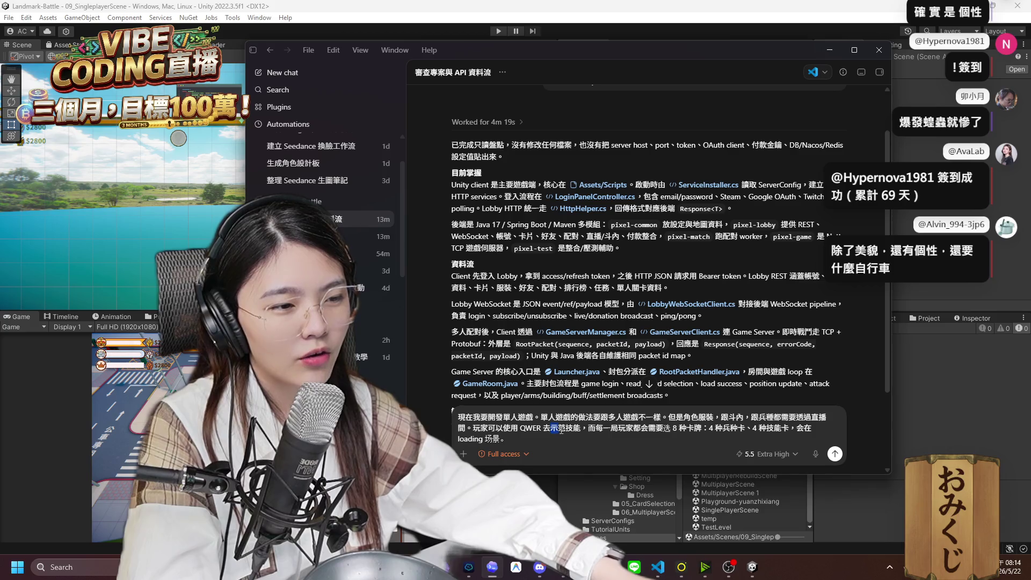
type("示範")
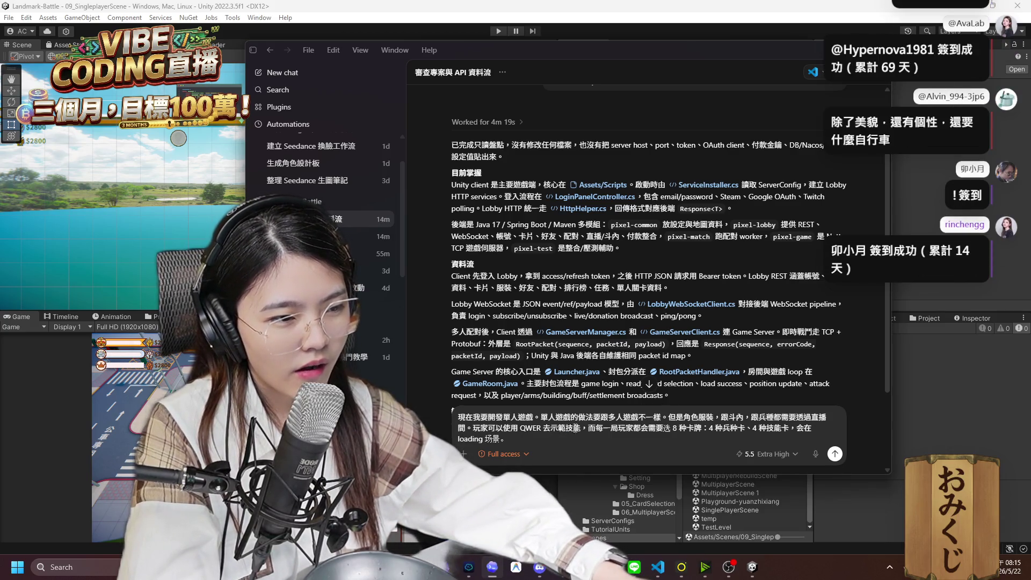
key("BackSpace")
key("BackSpace")
type("施放")
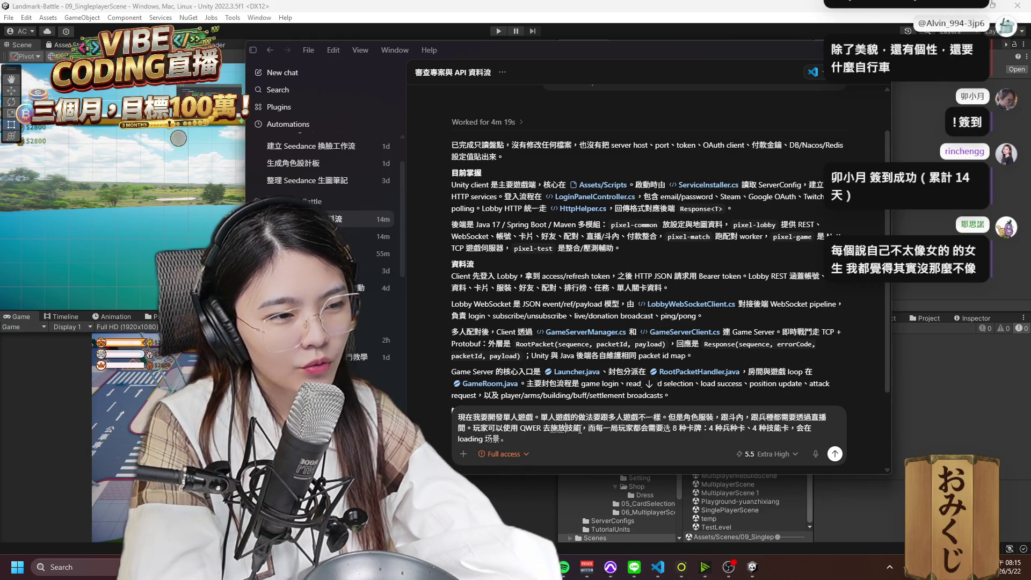
key("Right")
key("Right")
key("Right")
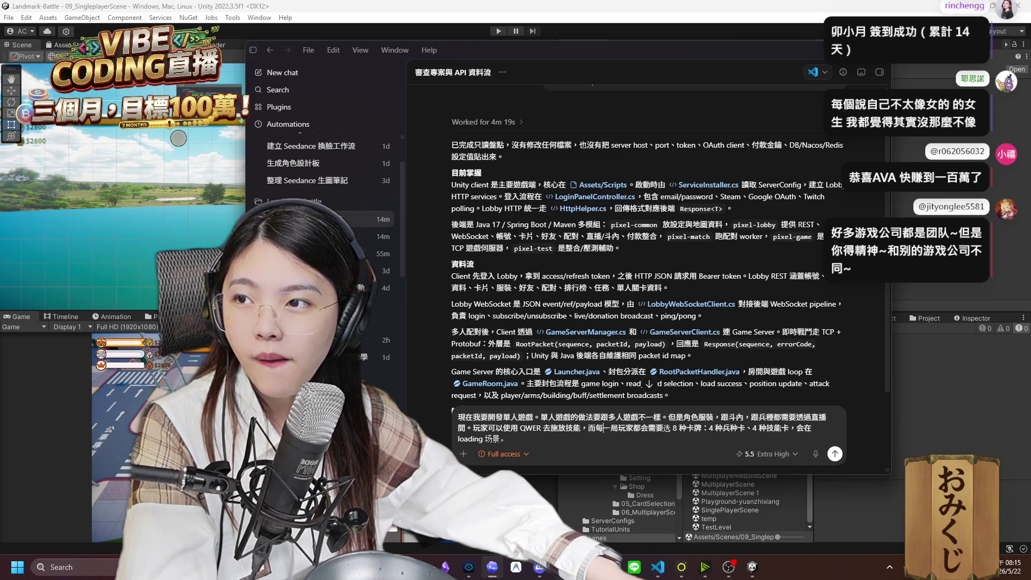
left_click(591, 428)
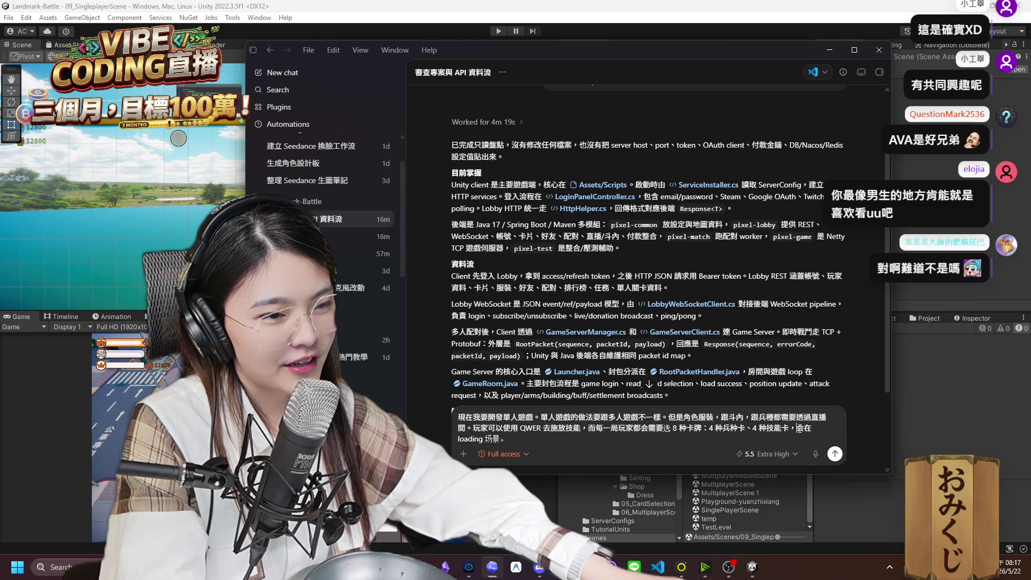
Delete the trailing loading-scene phrase so the card sentence ends with 會在.
key("ctrl+shift+End")
key("Delete")
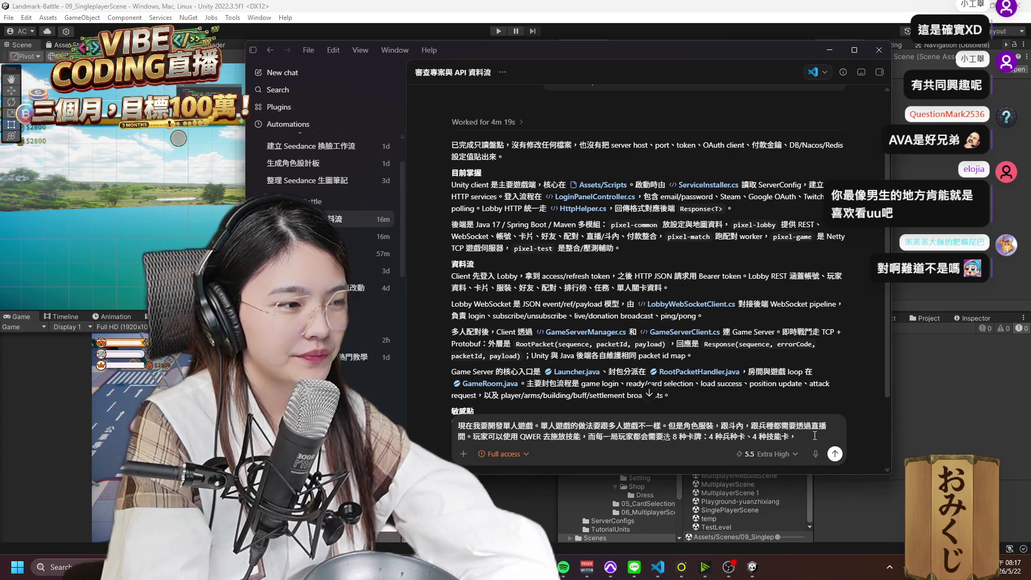
type("會在")
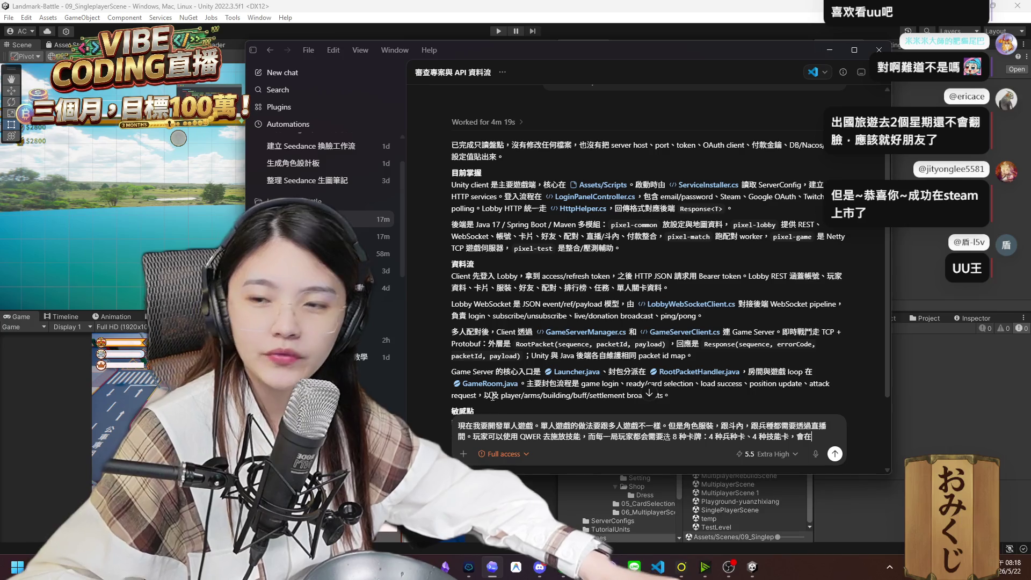
mouse_move(812, 437)
left_mouse_down()
mouse_move(490, 427)
mouse_move(807, 431)
left_mouse_up()
left_click(490, 426)
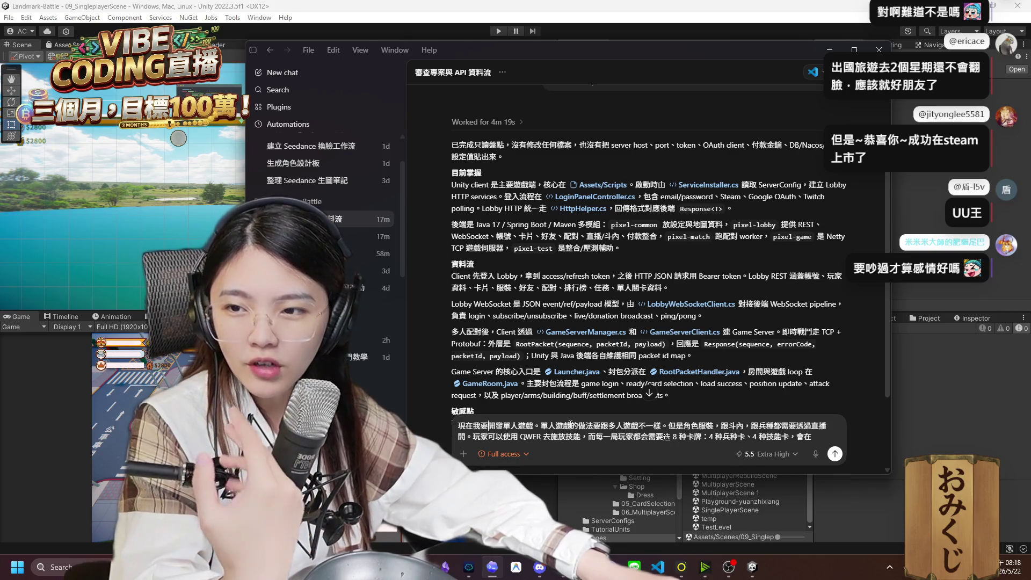
left_click(832, 431)
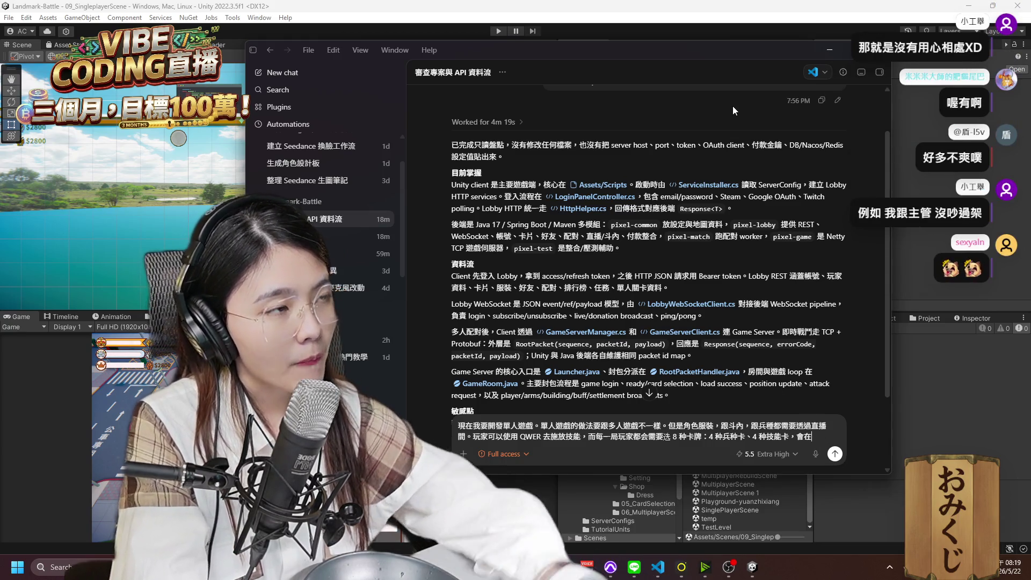
Add to the prompt that cards are chosen in 05_CardSelectionScene and single-player works similarly.
left_click(908, 438)
left_click(745, 433)
left_click(749, 415)
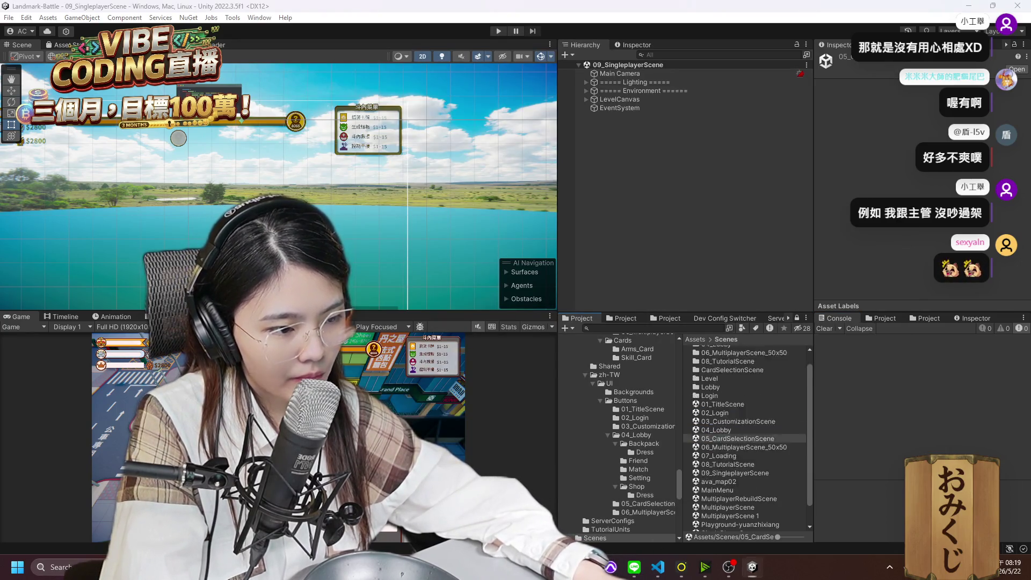
left_click(611, 567)
type("05_CardSelectionScene選擇")
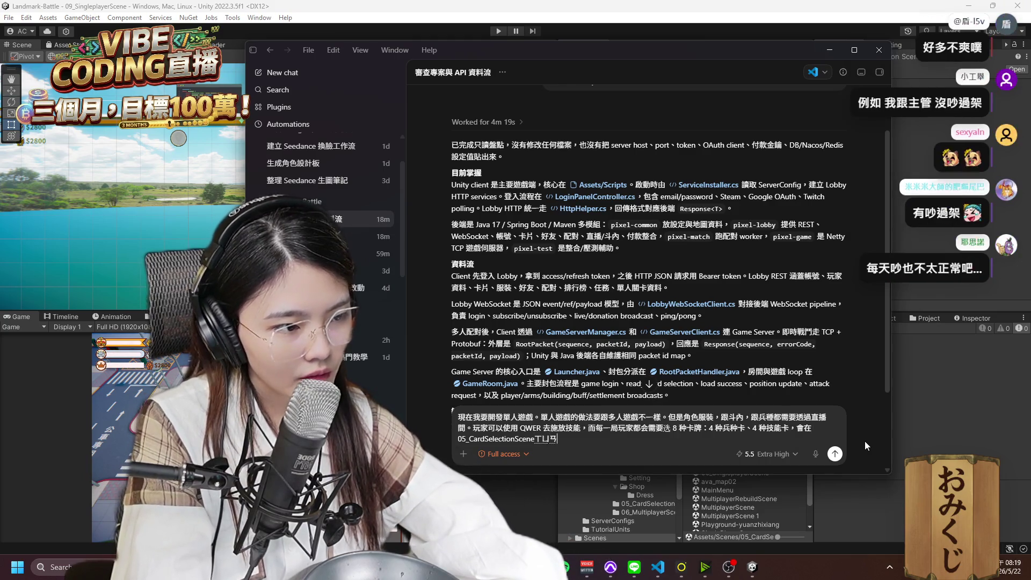
type("。")
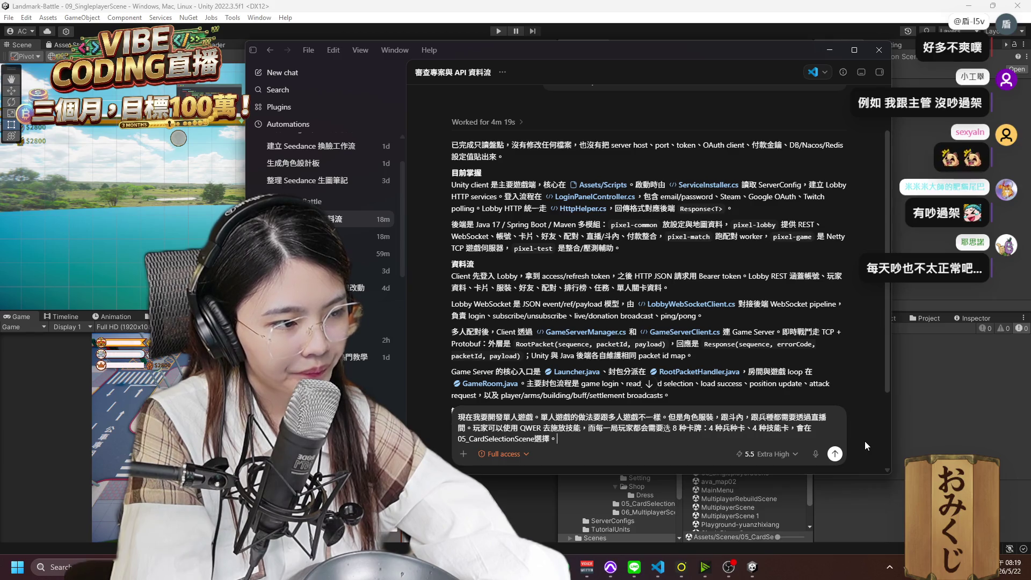
type("單機油遊戲的做法有點")
key("BackSpace")
key("BackSpace")
key("Return")
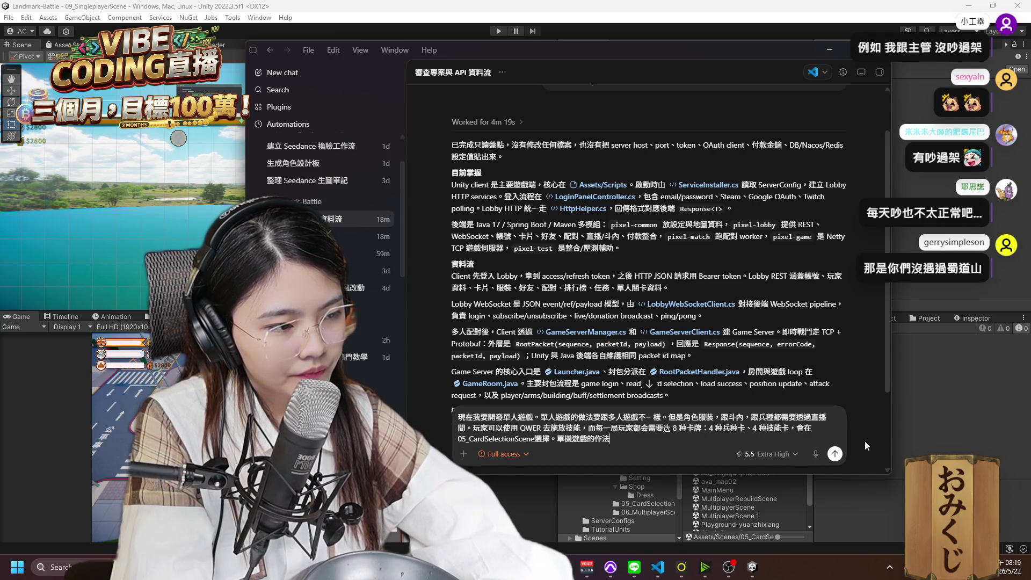
type("類似")
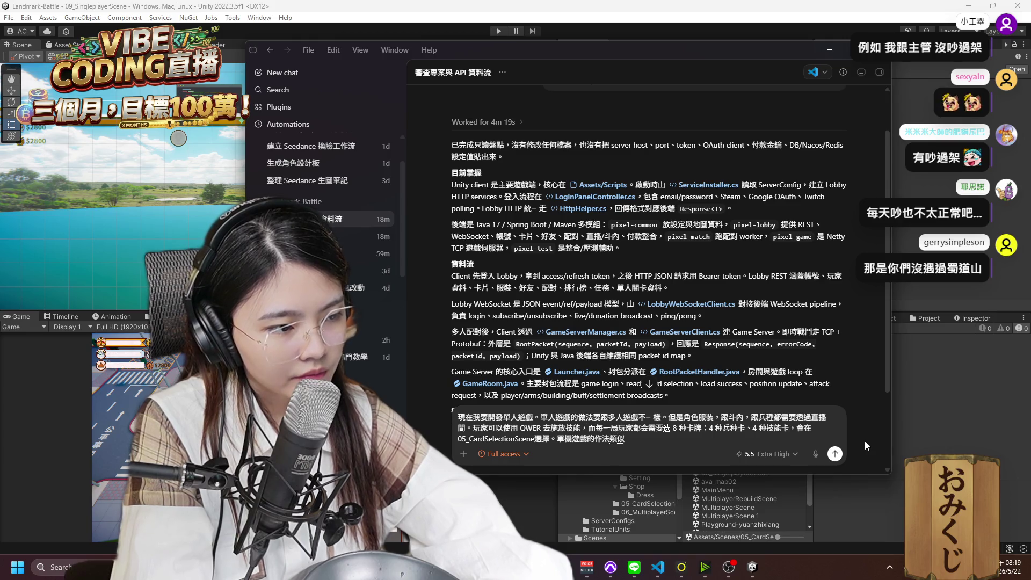
Check 08_TutorialScene in Unity's scene list, then go back to Codex.
left_click(897, 440)
left_click(740, 463)
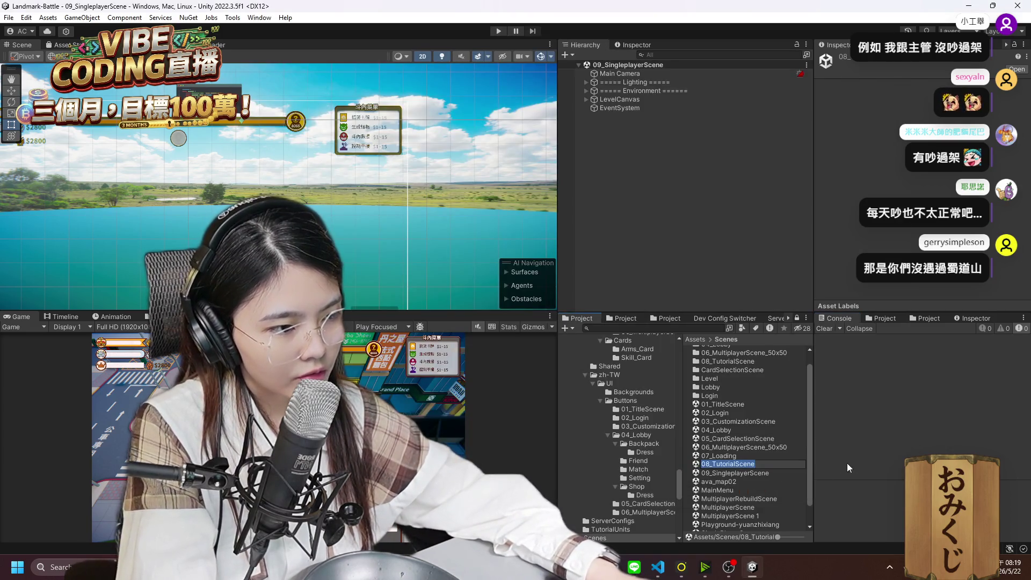
key("alt+Tab")
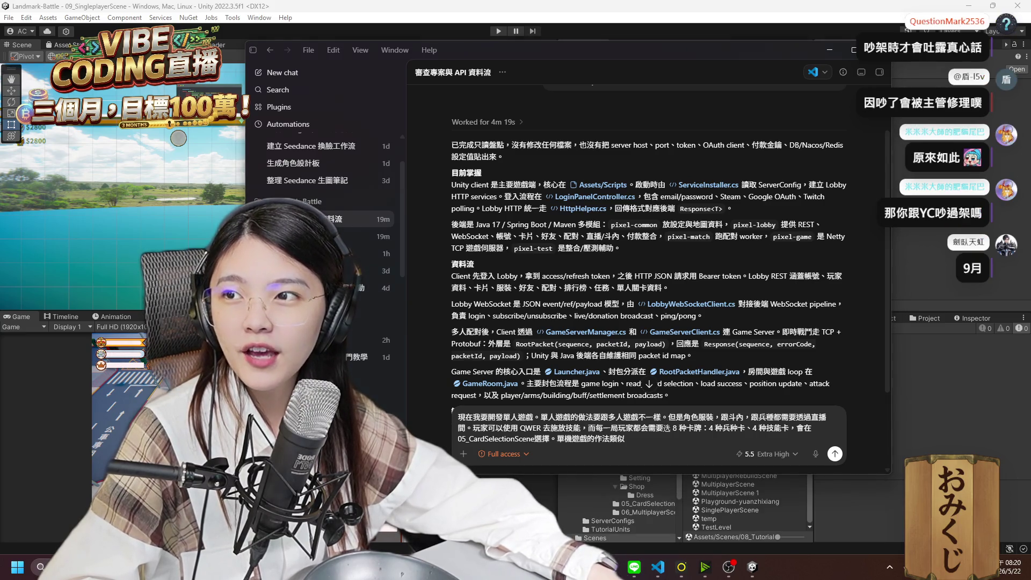
Open a new Chrome window on Google's new-tab page.
key("ctrl+n")
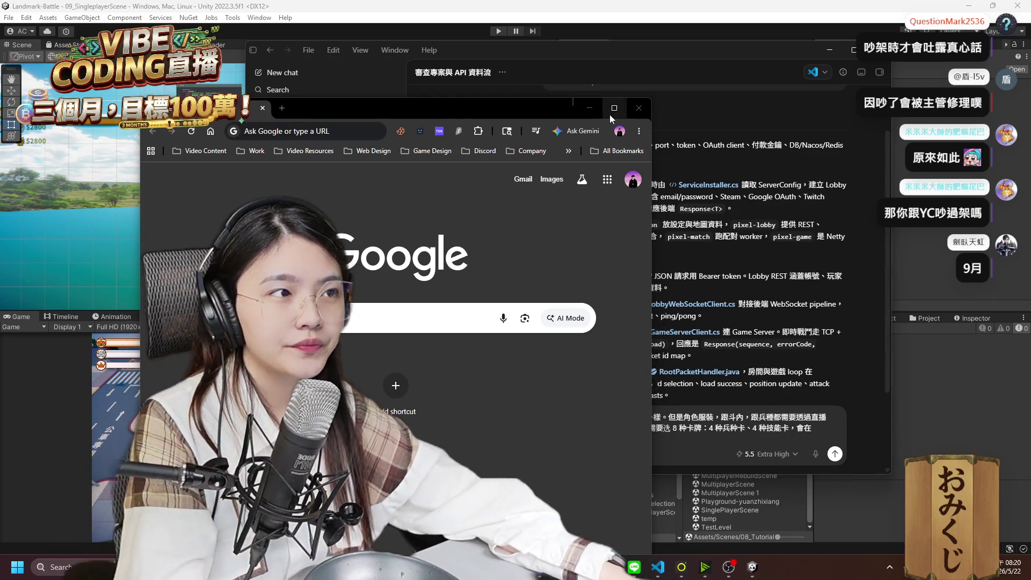
Search Google for 東京電玩展2026 to find its September 17–21 dates.
double_click(411, 106)
type("ㄕ")
key("BackSpace")
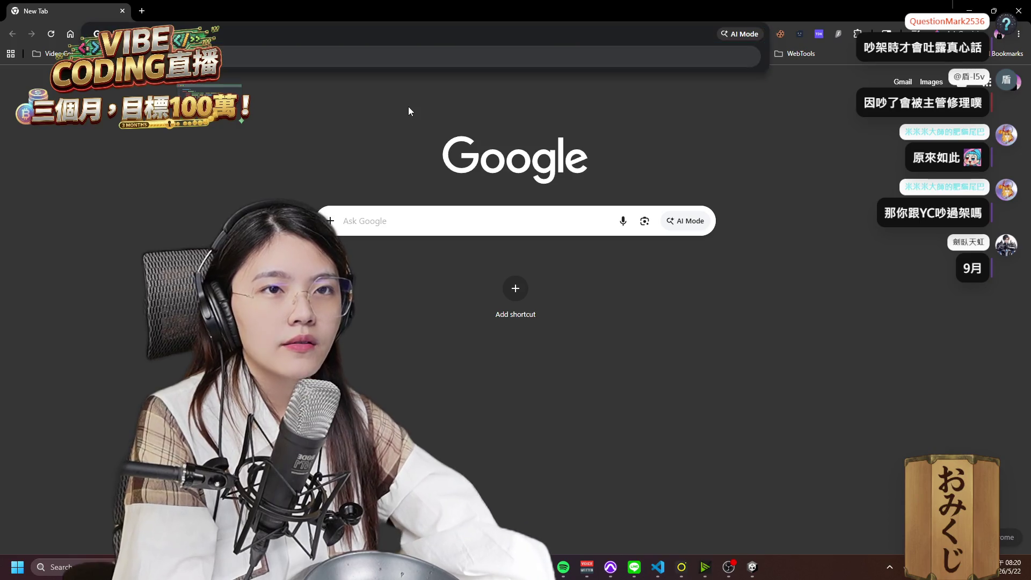
type("東京店")
type("電玩展")
key("Return")
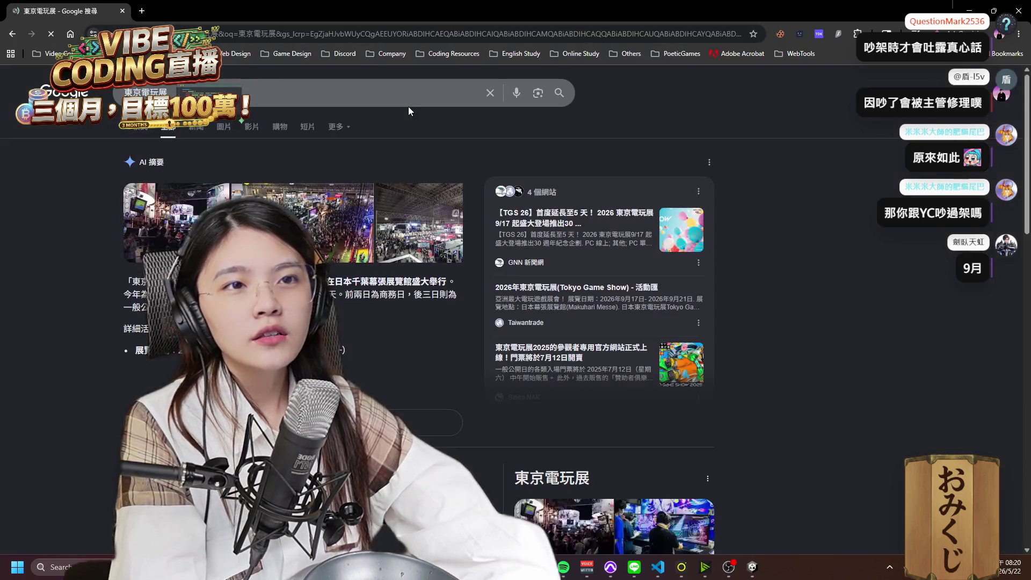
left_click(371, 97)
type("22")
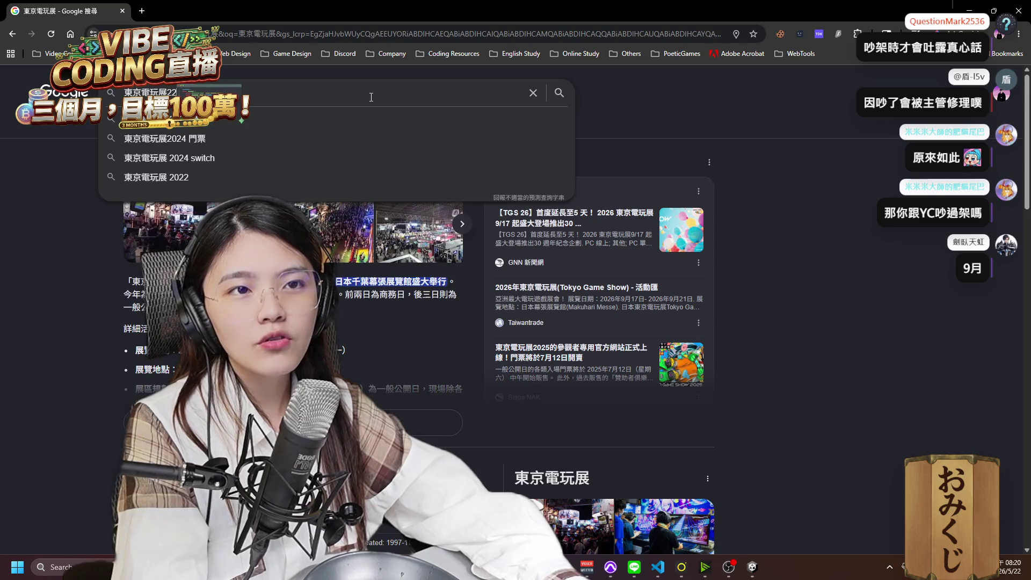
key("BackSpace")
type("026")
key("Return")
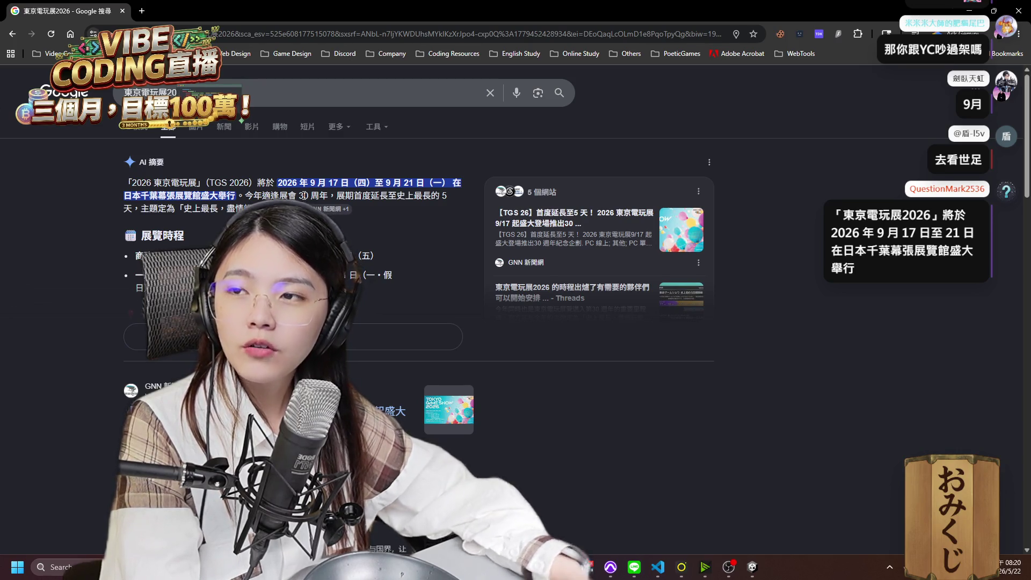
left_click(141, 11)
left_click(54, 54)
left_click(64, 102)
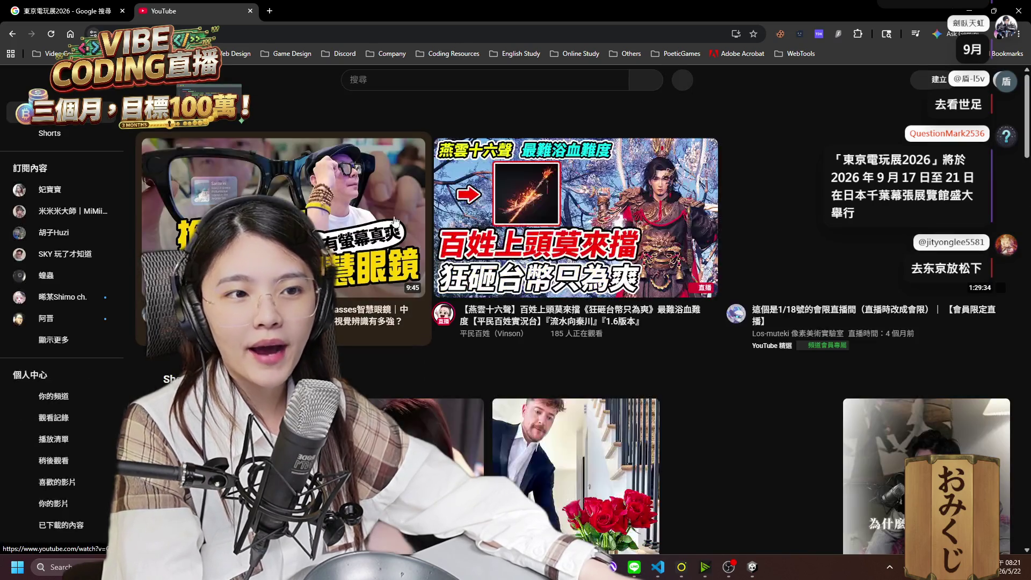
left_click(971, 79)
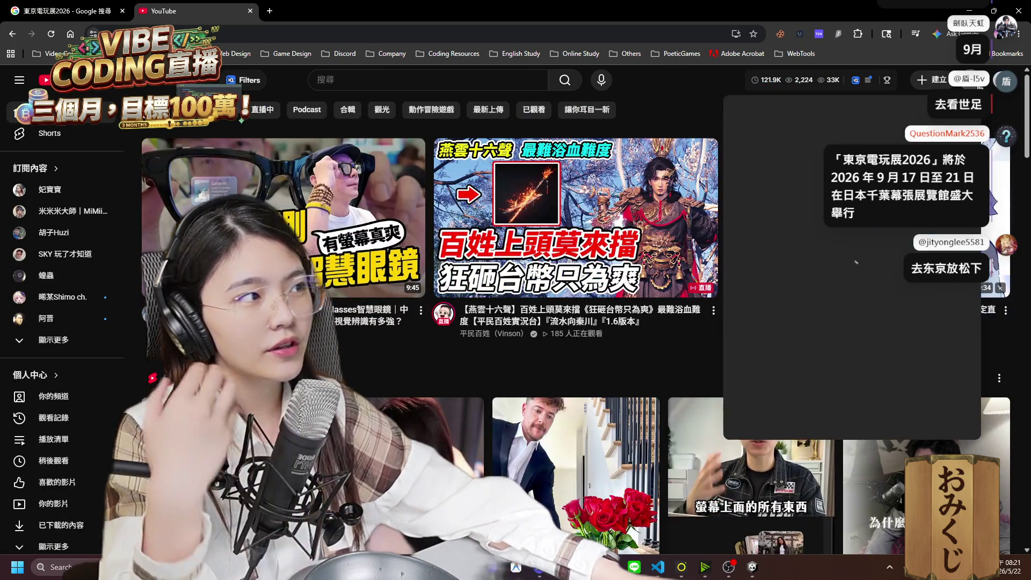
left_click(995, 85)
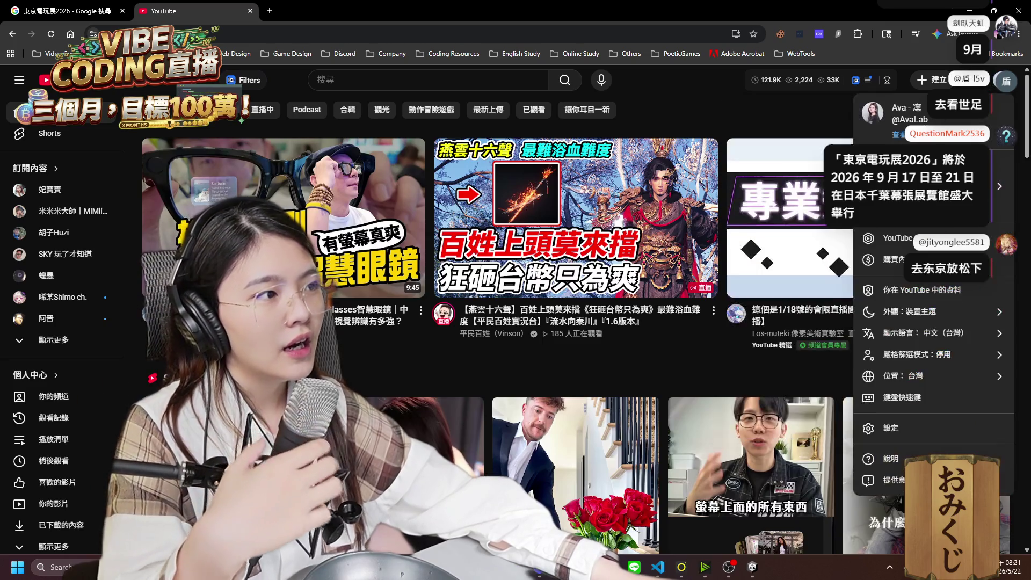
left_click(908, 137)
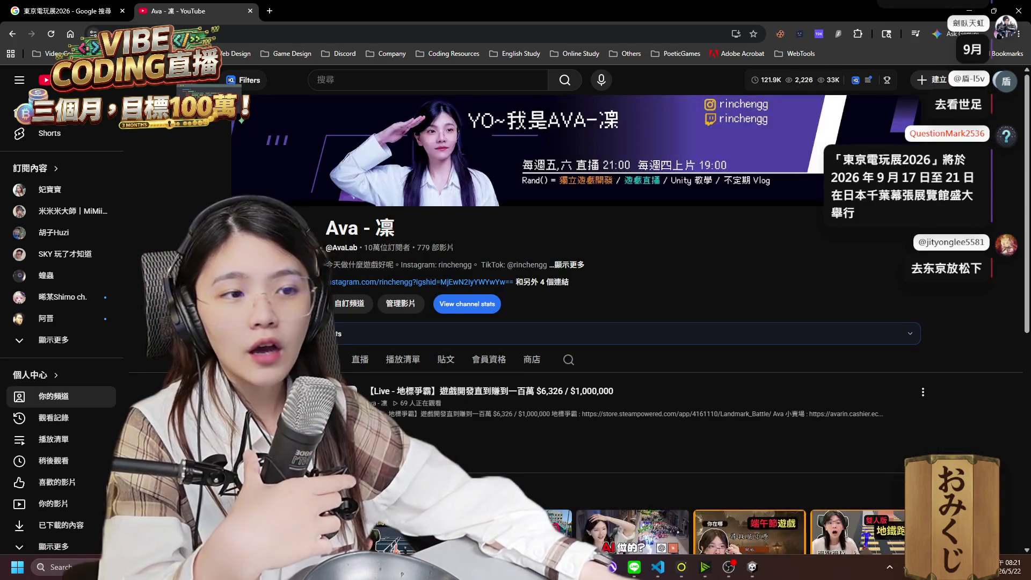
scroll(574, 322, "down", 2)
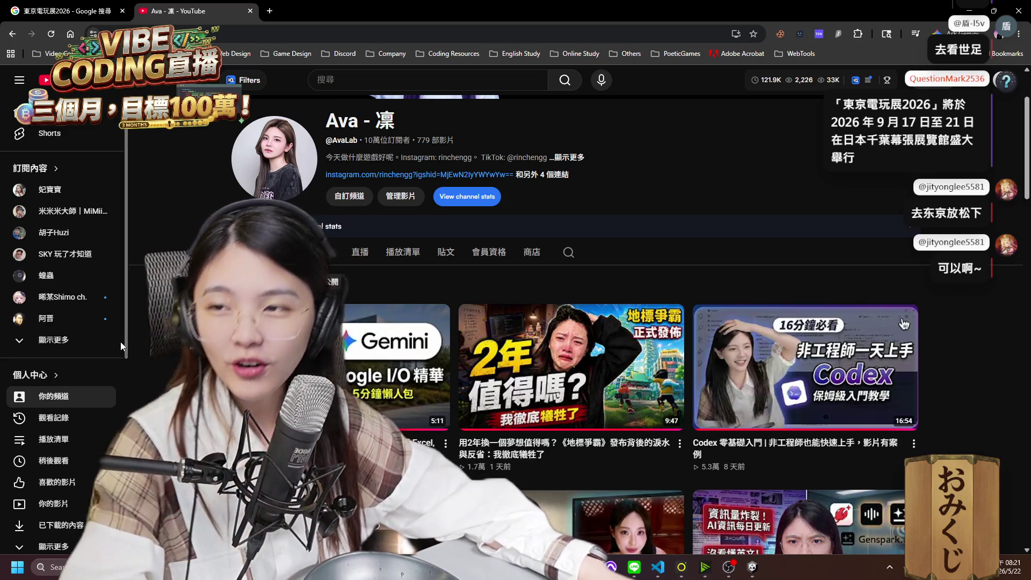
mouse_move(344, 366)
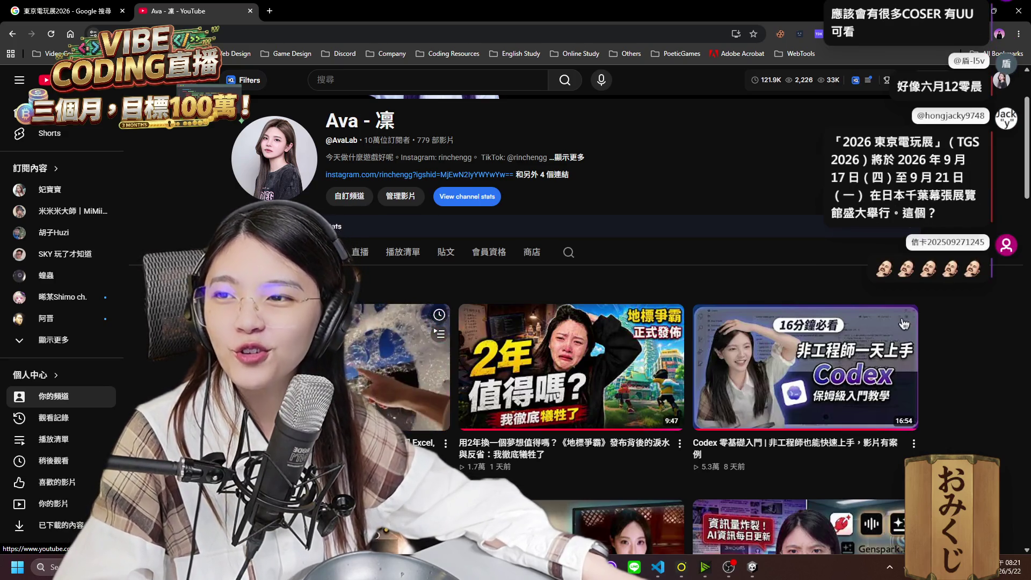
mouse_move(904, 322)
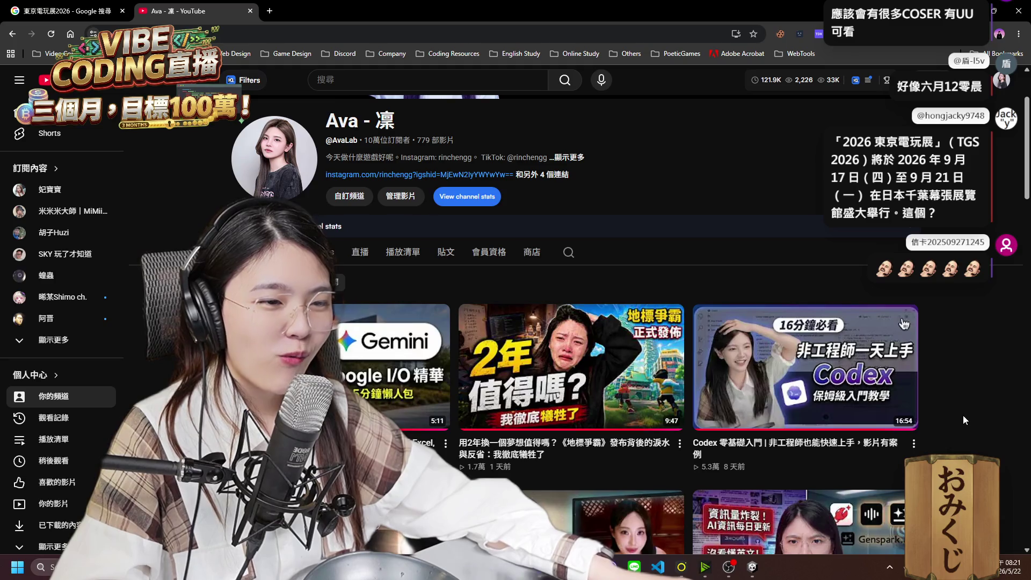
scroll(953, 414, "down", 5)
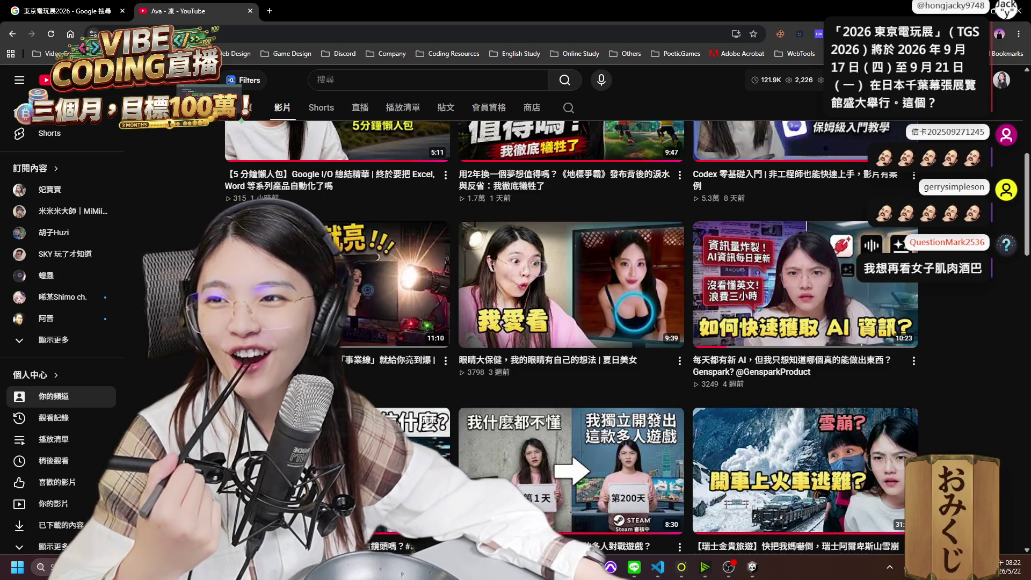
mouse_move(928, 359)
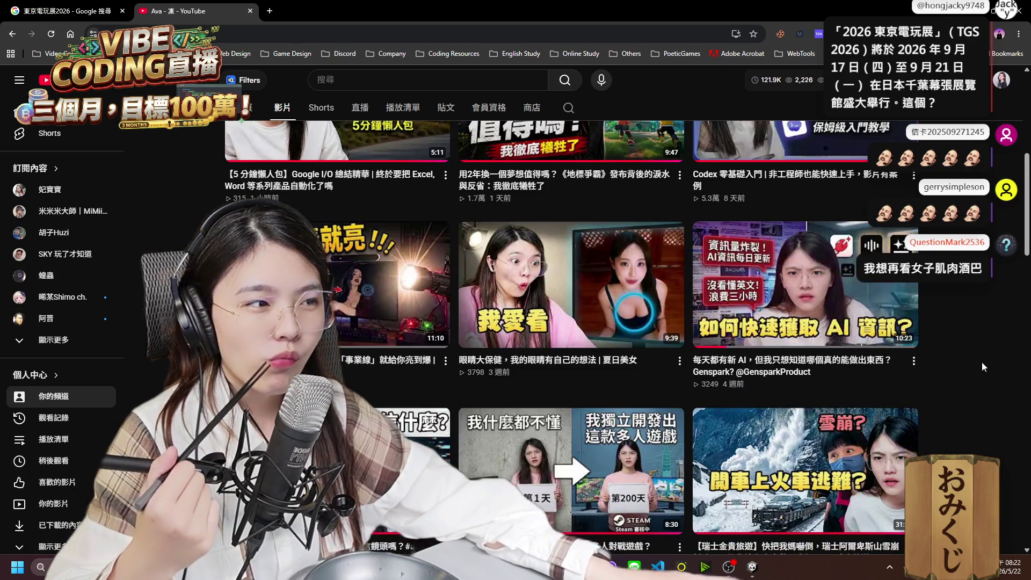
scroll(985, 362, "up", 3)
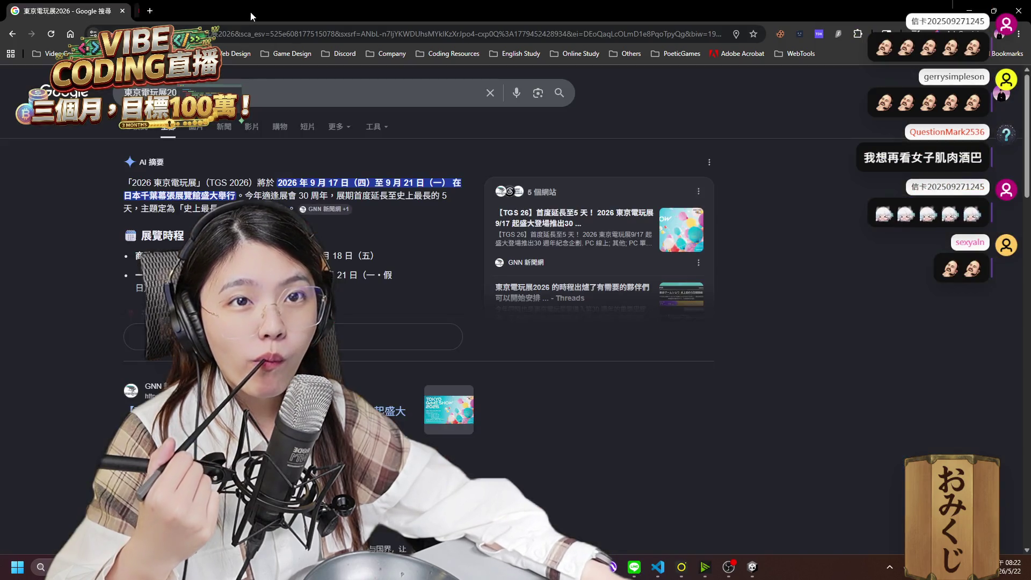
Close YouTube, scroll through the 東京電玩展2026 results, then close the browser.
left_click(251, 11)
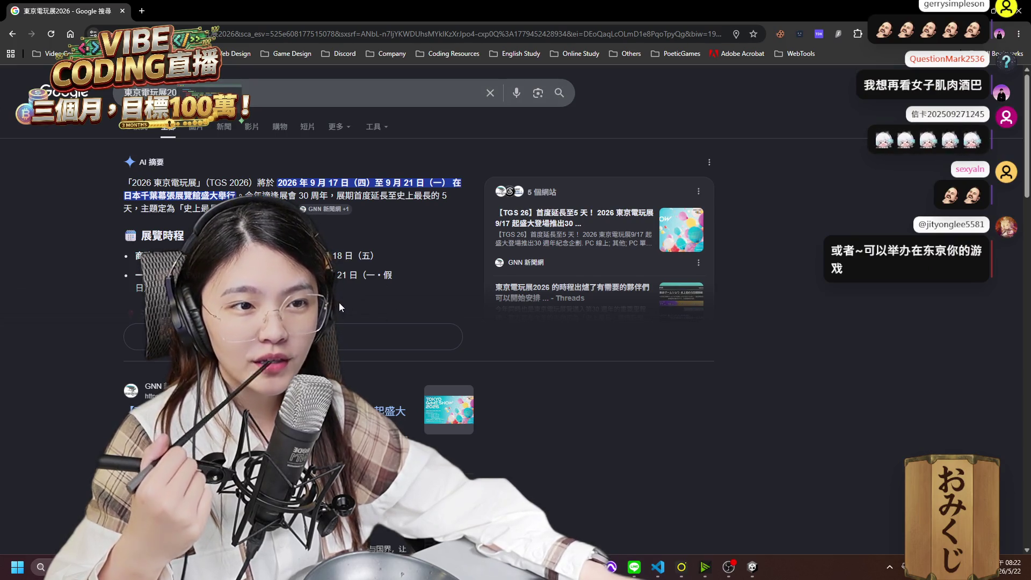
scroll(349, 343, "down", 3)
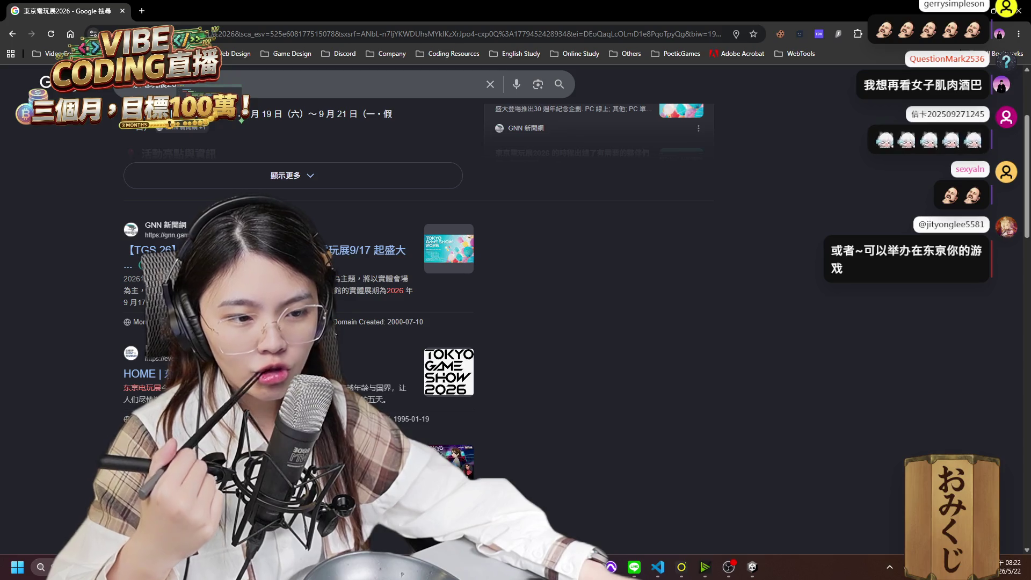
scroll(572, 402, "down", 1)
scroll(573, 401, "down", 2)
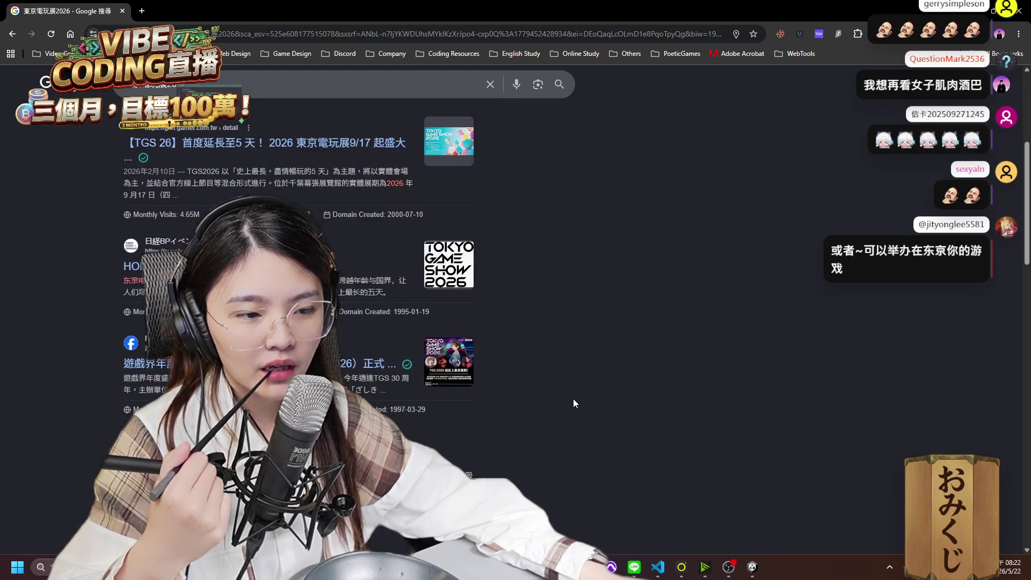
scroll(572, 400, "down", 2)
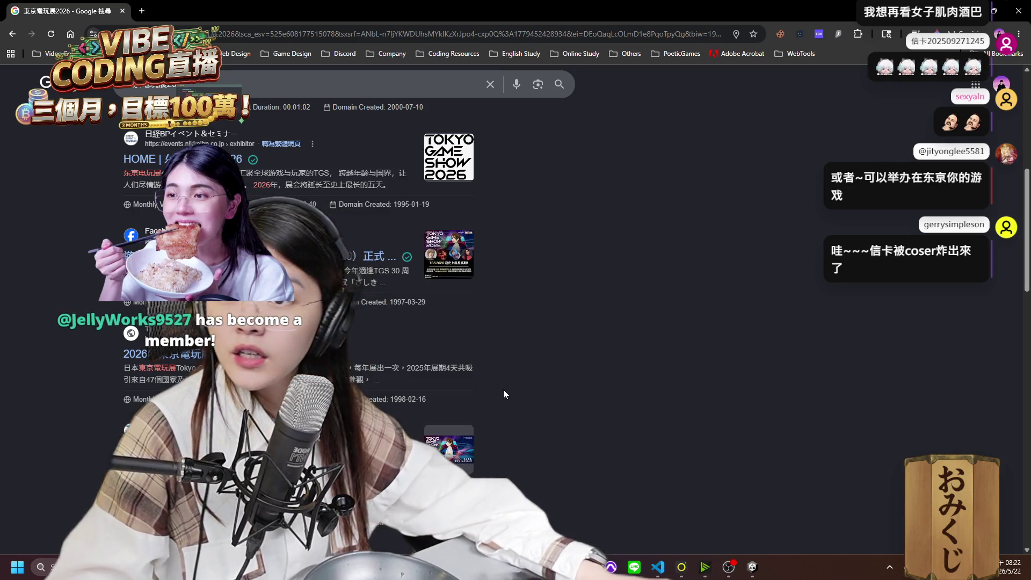
left_click(123, 12)
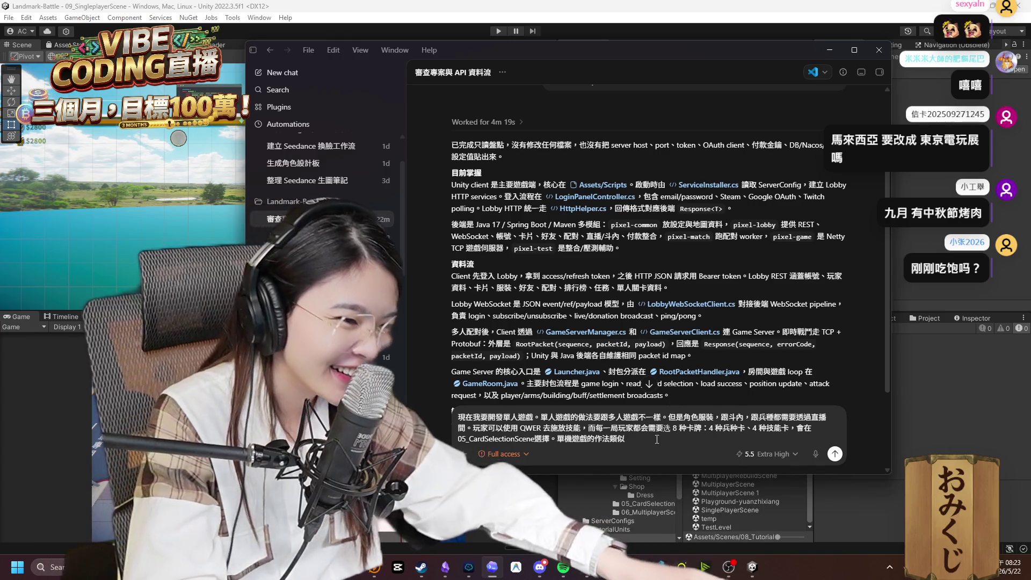
Switch back to the Unity editor with 09_SingleplayerScene open.
key("alt+Tab")
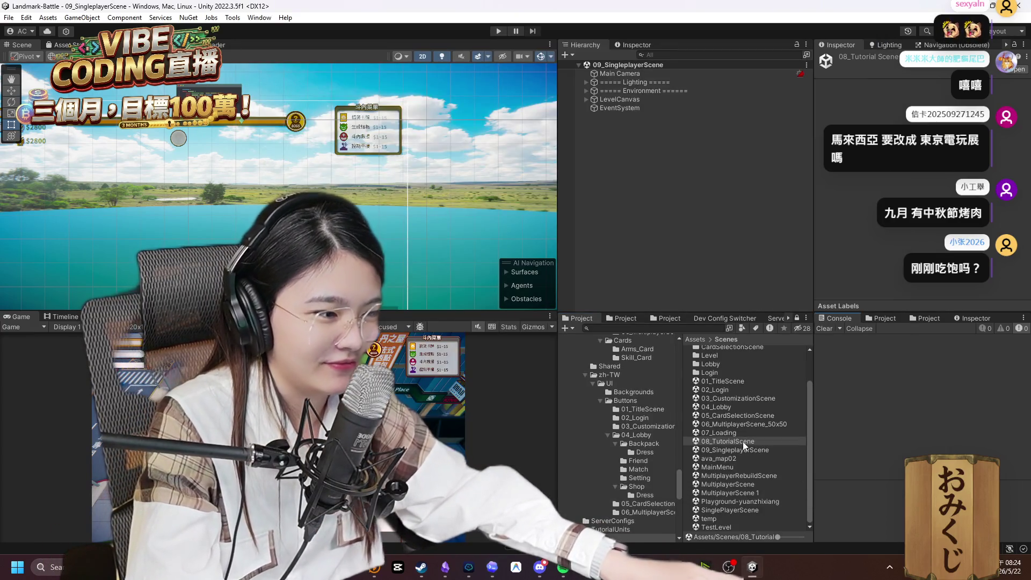
Copy the 08_TutorialScene name from the Scenes folder into the Codex prompt.
left_click(745, 433)
left_click(749, 423)
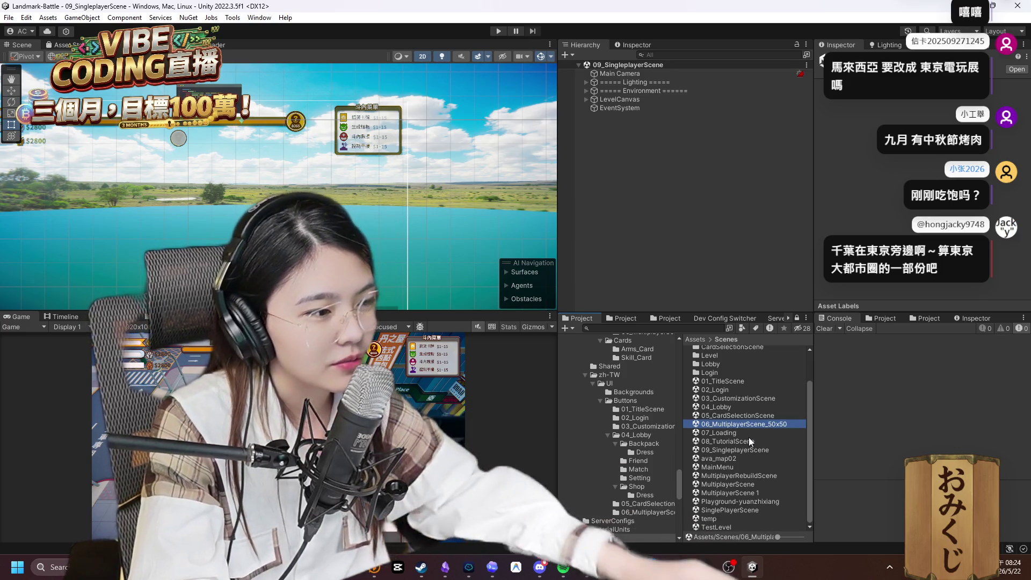
left_click(736, 440)
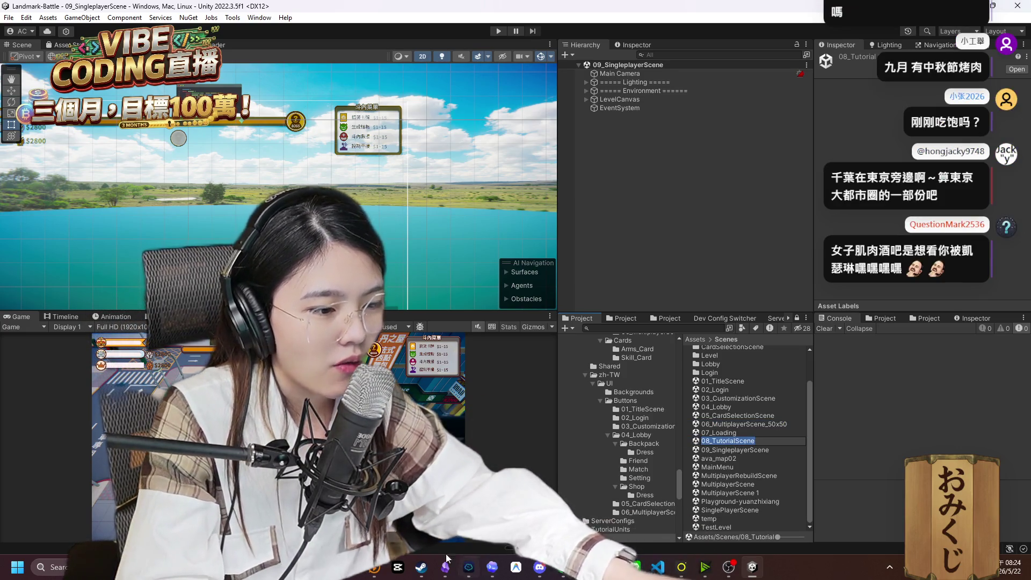
key("alt+Tab")
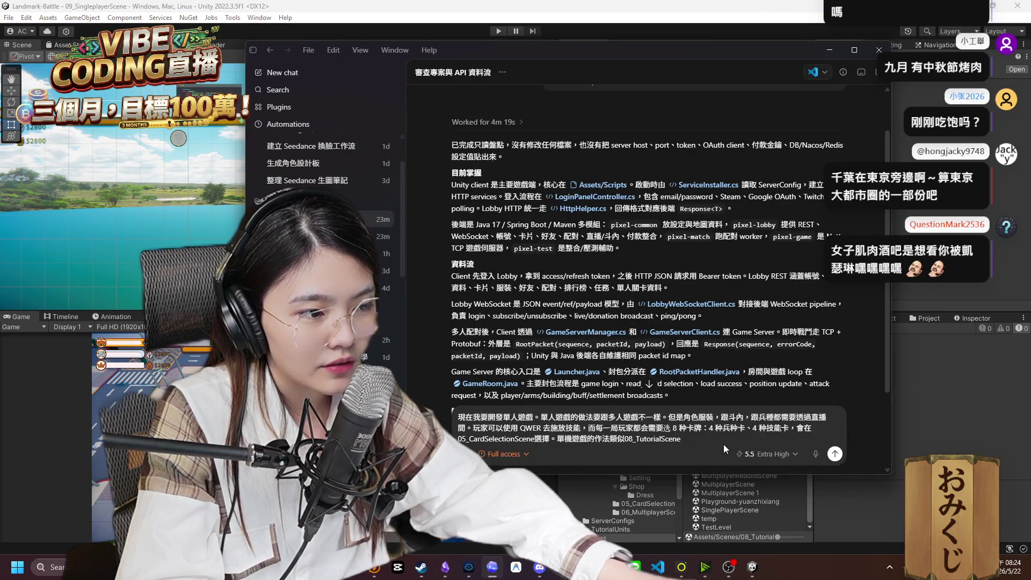
Add that the occupy part (佔領的部分) can be handed to a sub-agent, then open a new Chrome window.
type("。")
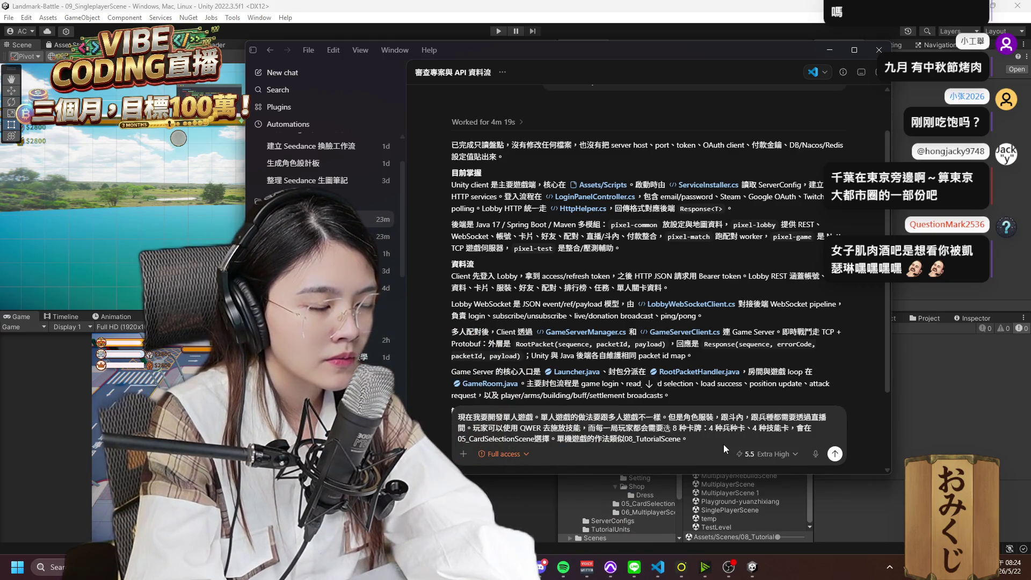
type("ㄓ")
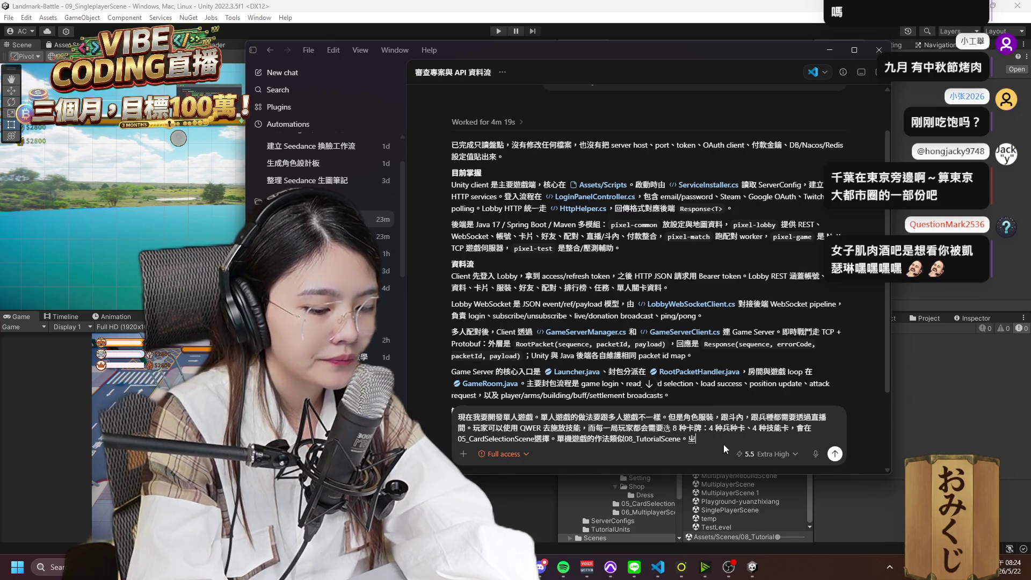
key("BackSpace")
type("佔領")
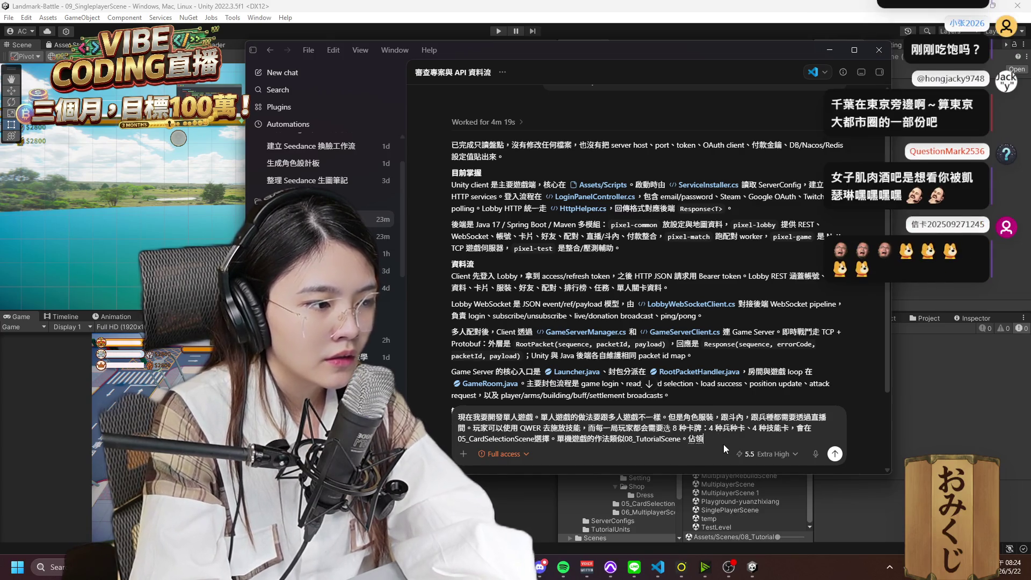
type("ㄌ的ㄅㄨ")
type("分先")
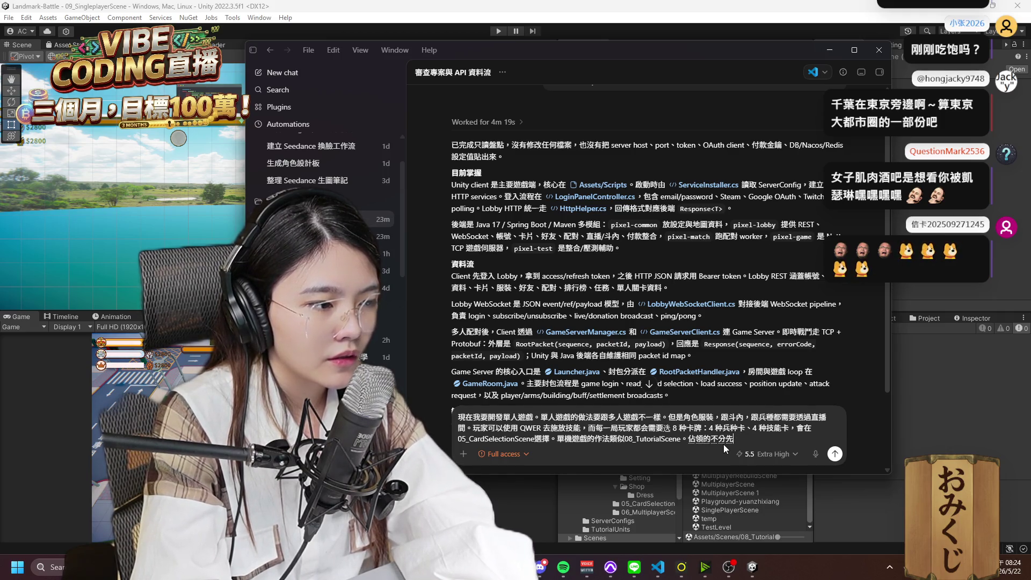
key("Down")
key("Down")
key("Return")
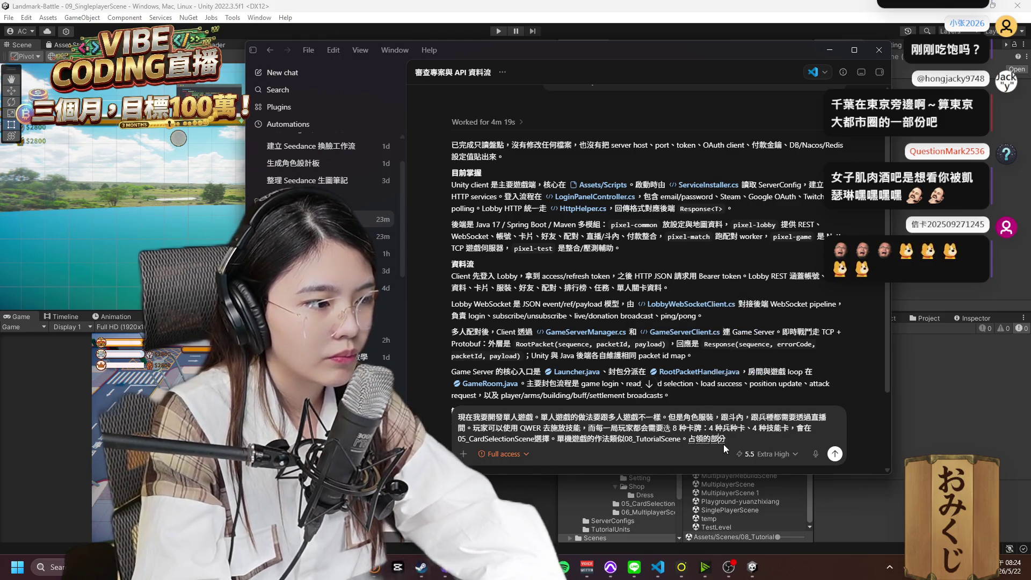
key("Down")
key("Down")
key("Up")
key("Return")
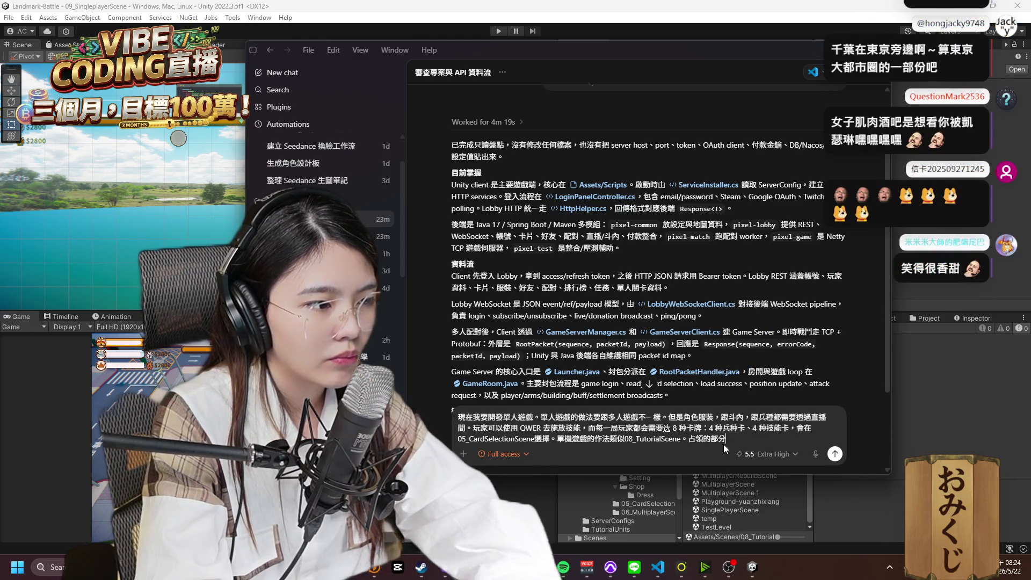
type("，先不要幫我")
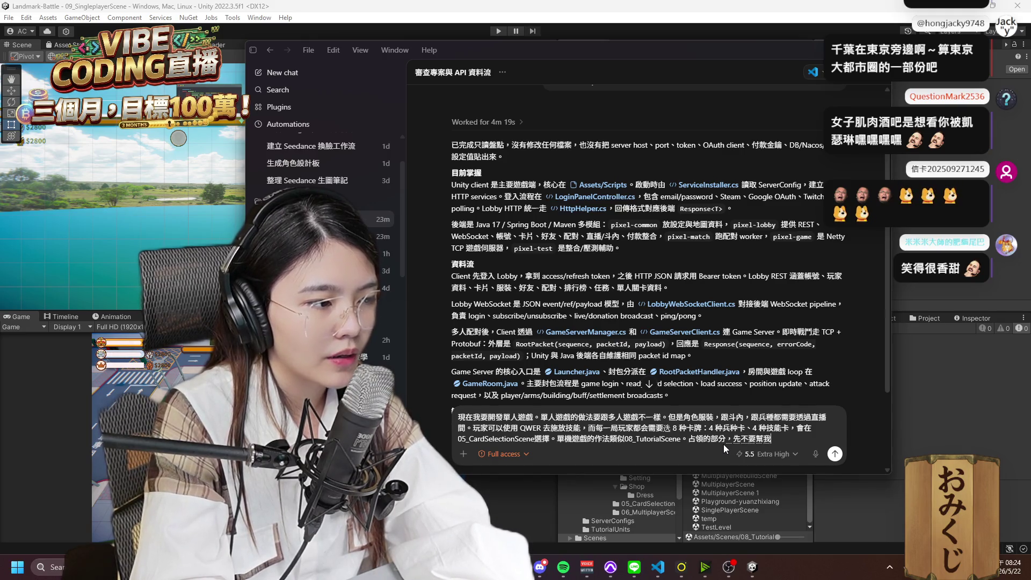
type("做。")
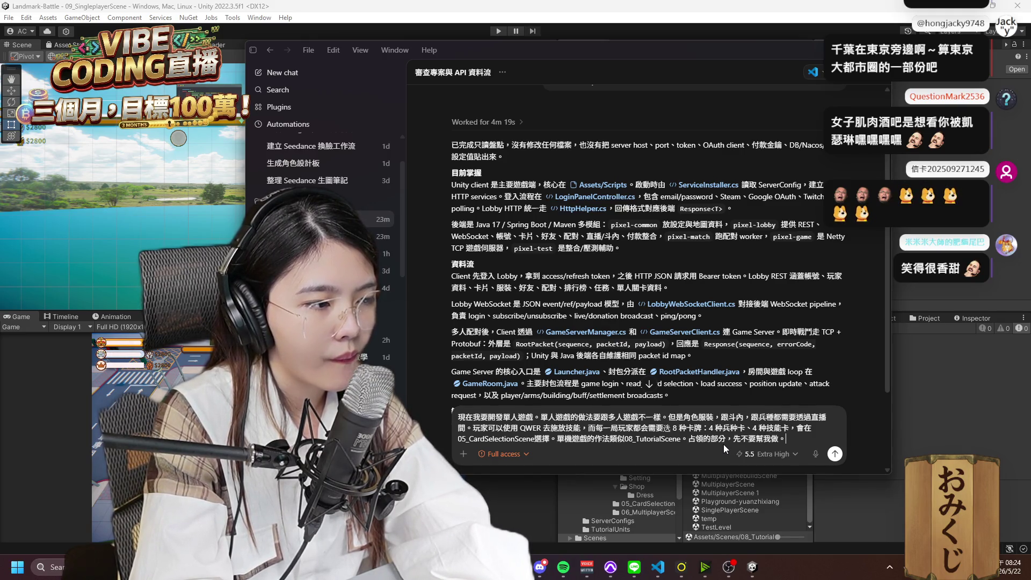
key("BackSpace")
key("BackSpace")
key("BackSpace")
key("BackSpace")
key("BackSpace")
key("BackSpace")
key("BackSpace")
type("可以讓 sub-agent 去做。這部分")
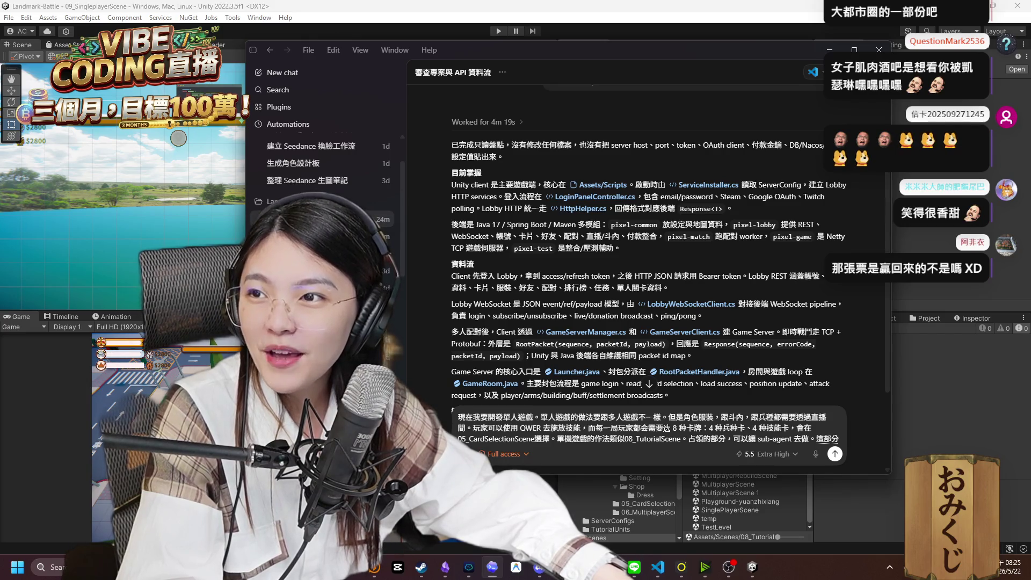
key("ctrl+n")
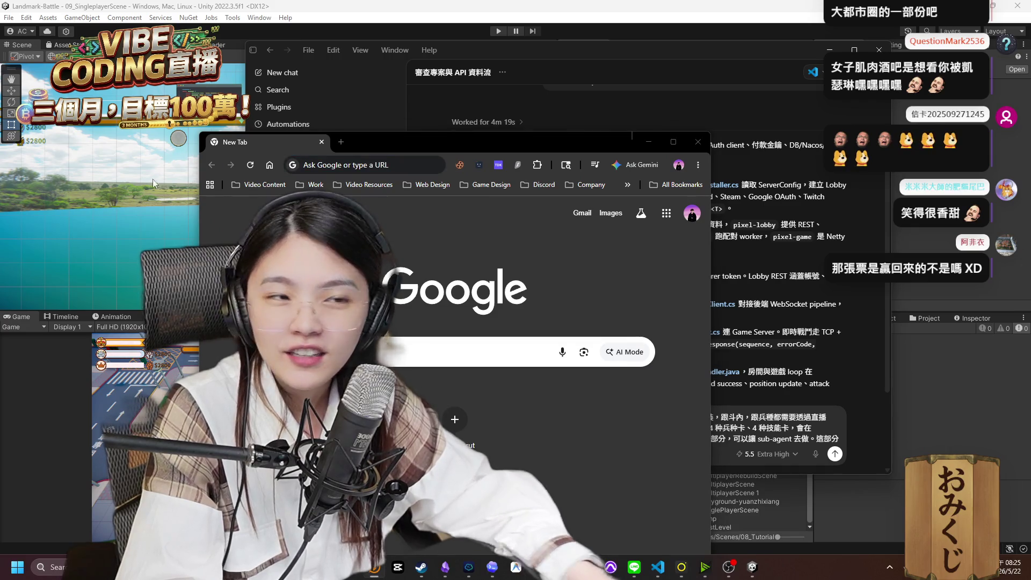
Maximize the browser and go to your own YouTube channel page.
left_click(263, 184)
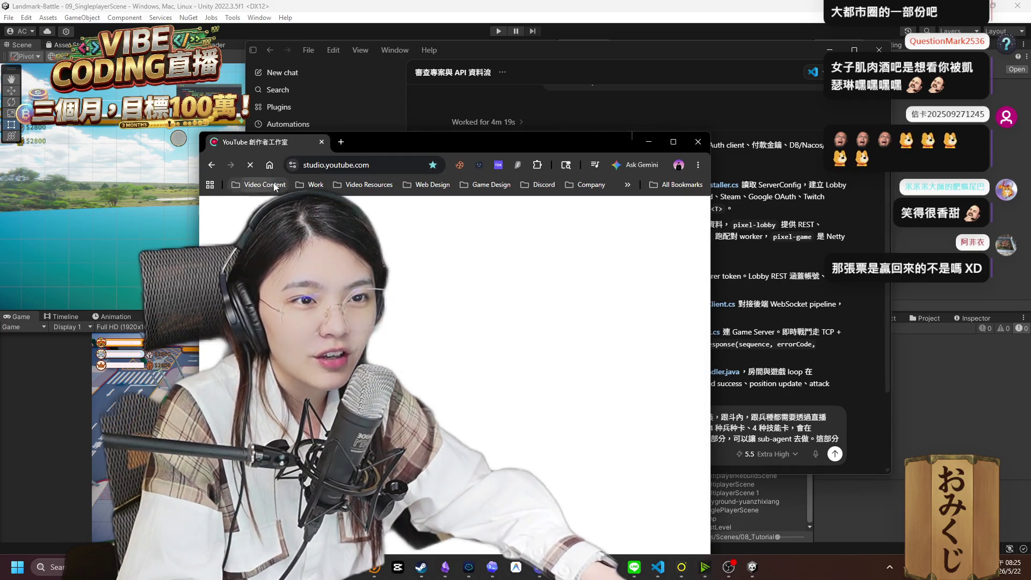
left_click_drag(438, 141, 622, 74)
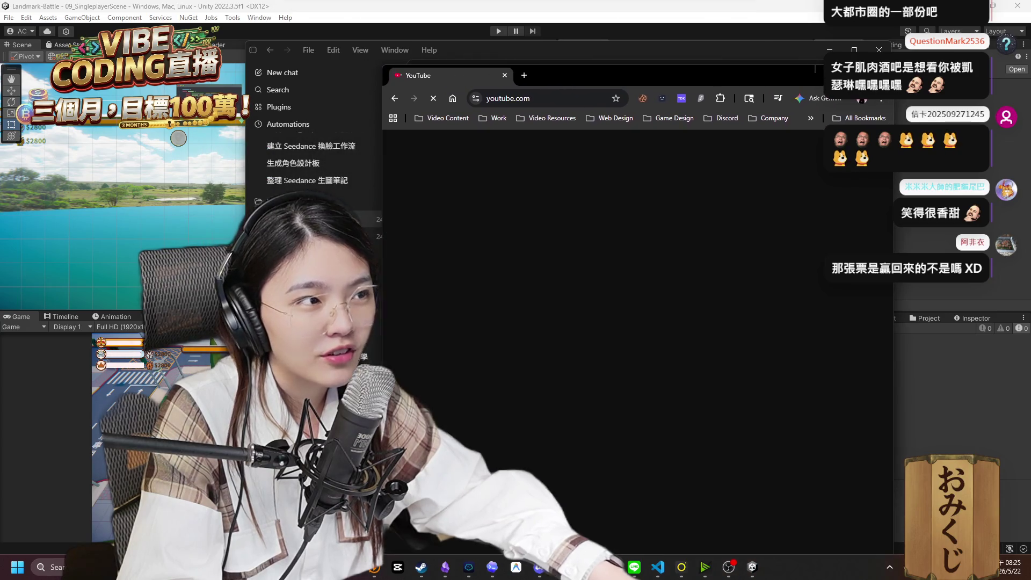
double_click(623, 75)
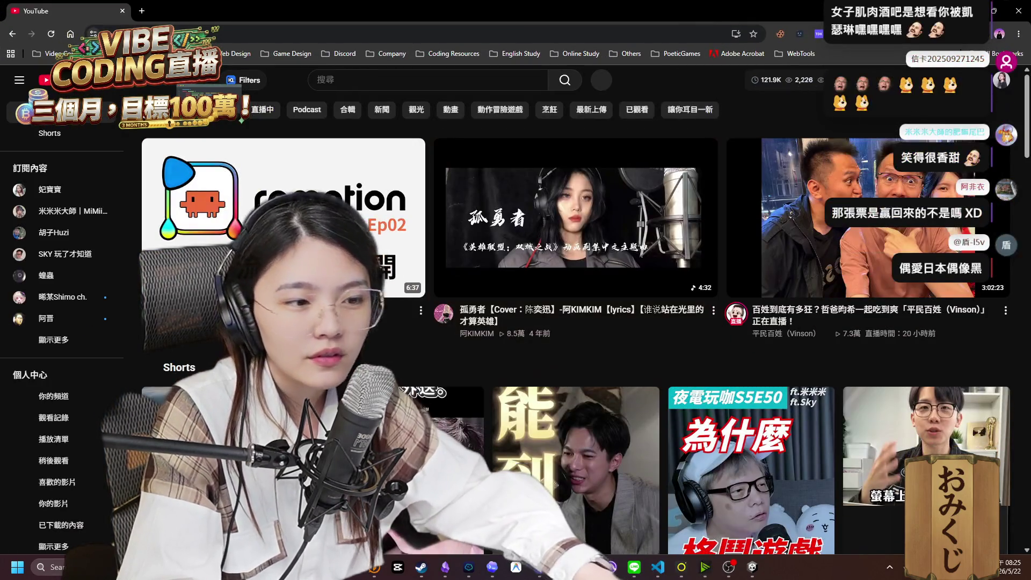
left_click(1000, 92)
left_click(913, 132)
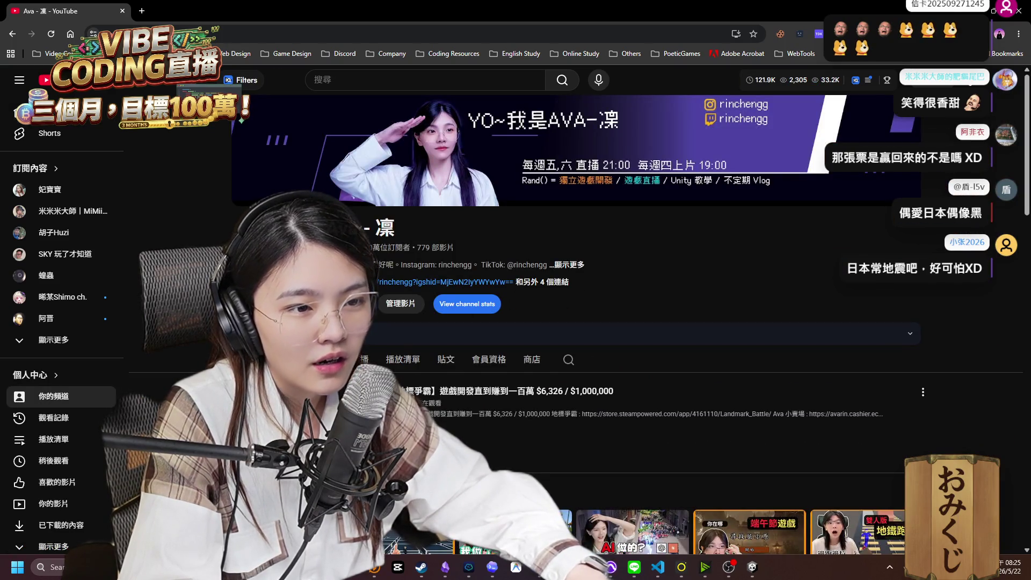
Browse down the older uploads and play the 日本 Vlog about meeting muscle women.
scroll(630, 351, "down", 10)
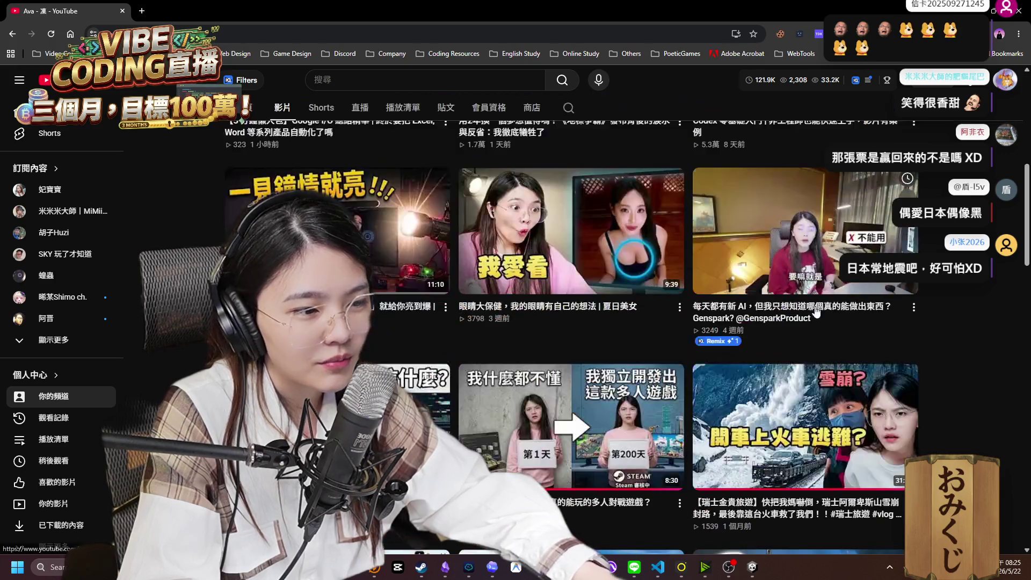
scroll(918, 334, "down", 4)
scroll(963, 351, "down", 6)
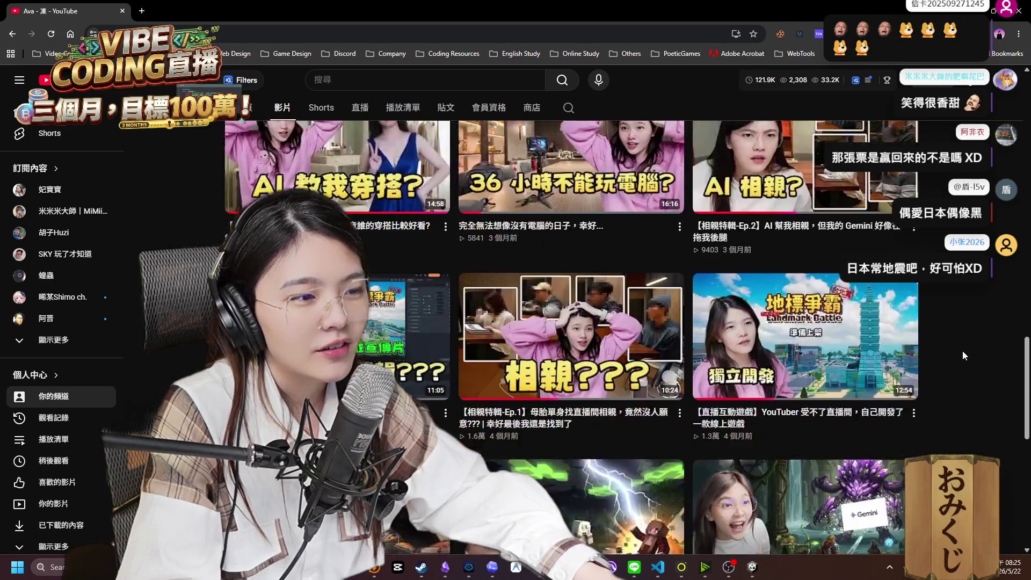
scroll(962, 350, "down", 7)
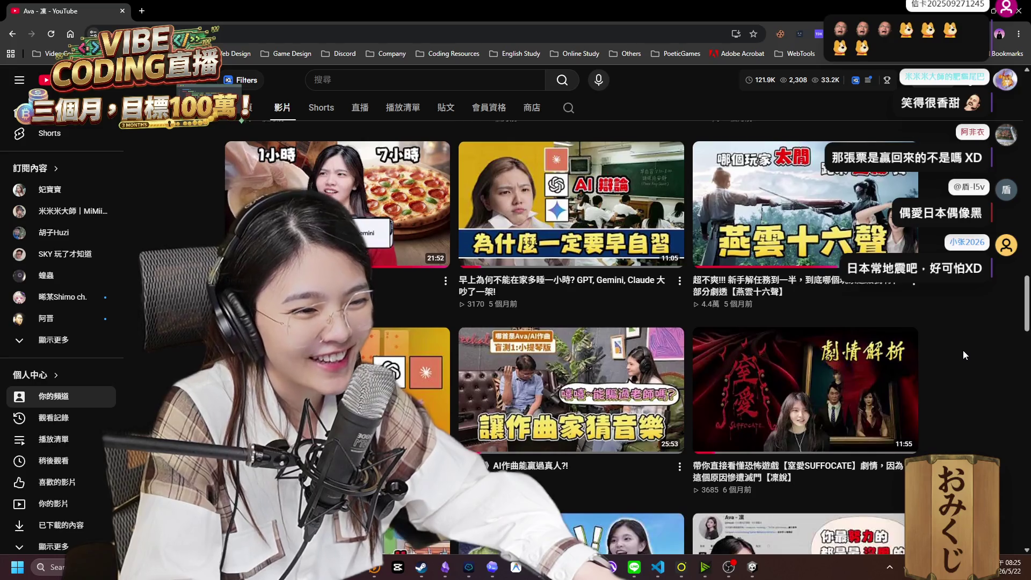
scroll(963, 350, "down", 6)
scroll(962, 351, "down", 7)
scroll(963, 350, "down", 6)
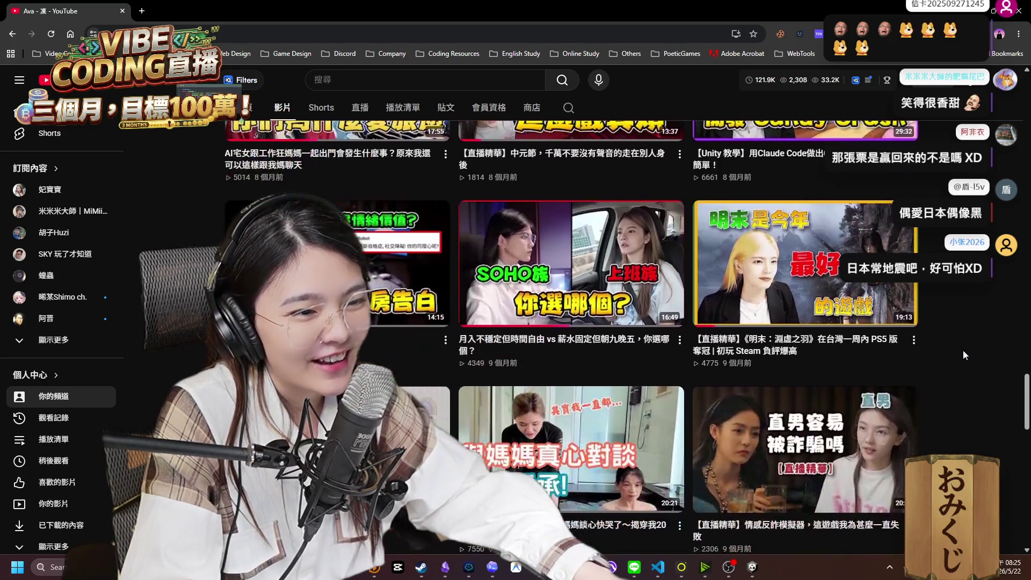
scroll(962, 351, "down", 5)
scroll(963, 350, "down", 6)
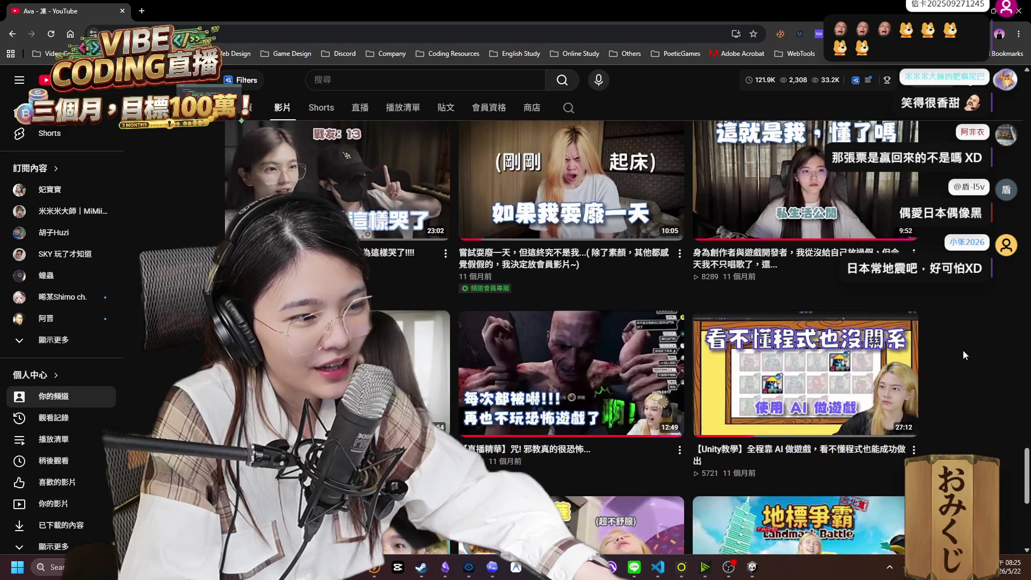
scroll(962, 350, "down", 4)
scroll(963, 350, "down", 4)
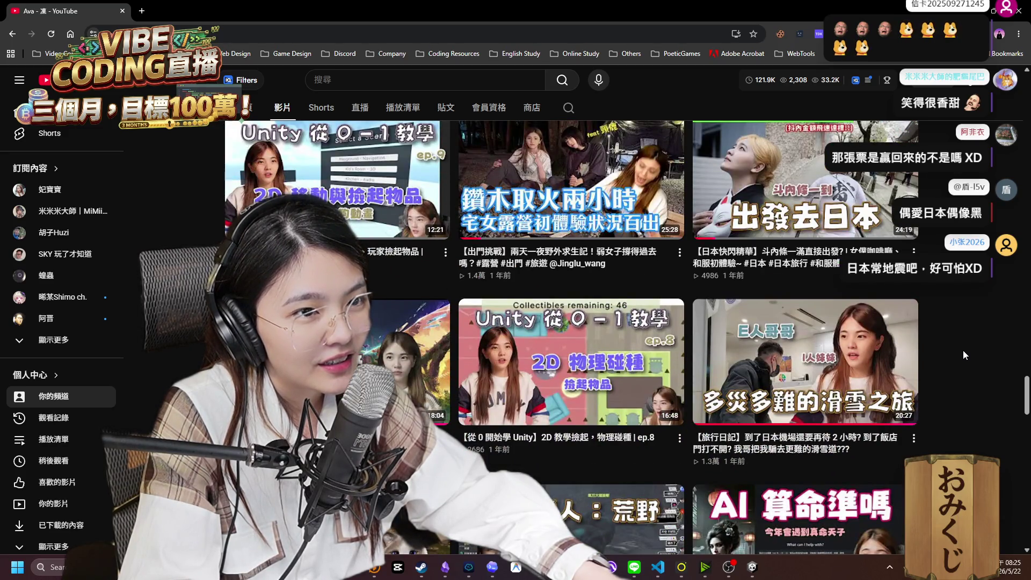
scroll(962, 350, "down", 9)
scroll(962, 350, "down", 5)
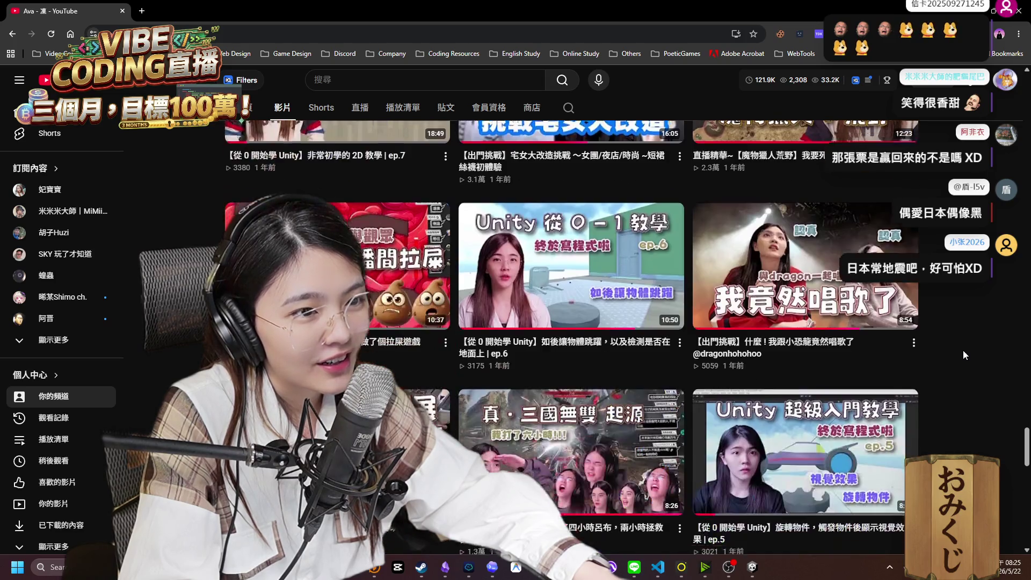
scroll(962, 350, "down", 3)
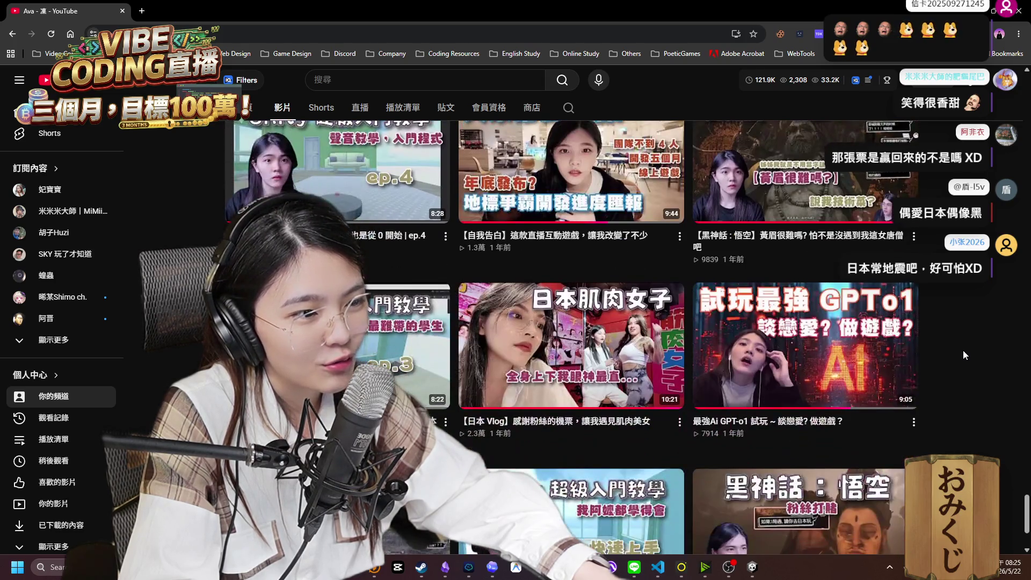
left_click(605, 331)
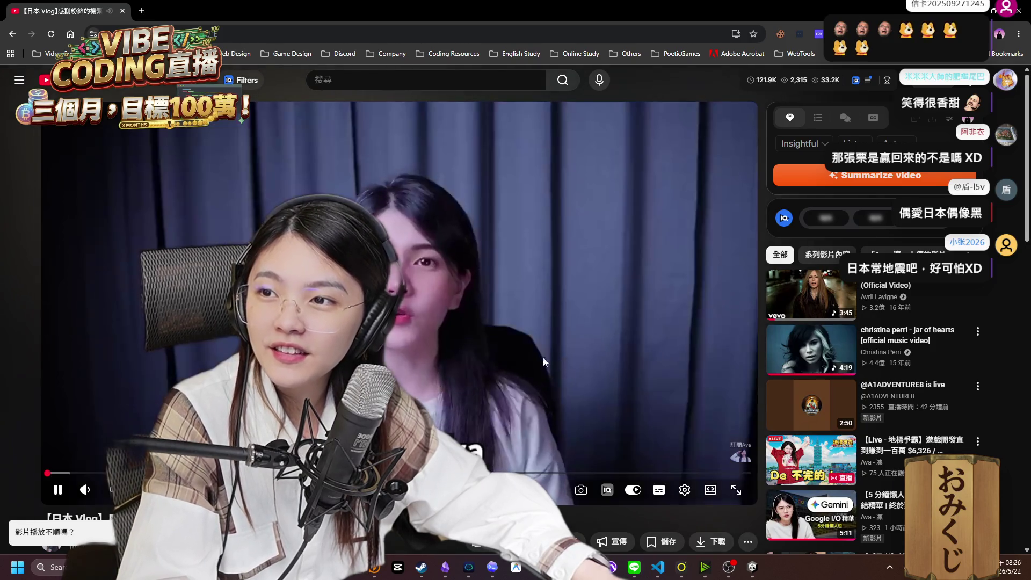
Pause the vlog, restore and shift the Chrome window, and seek to about 9:00.
left_click(495, 370)
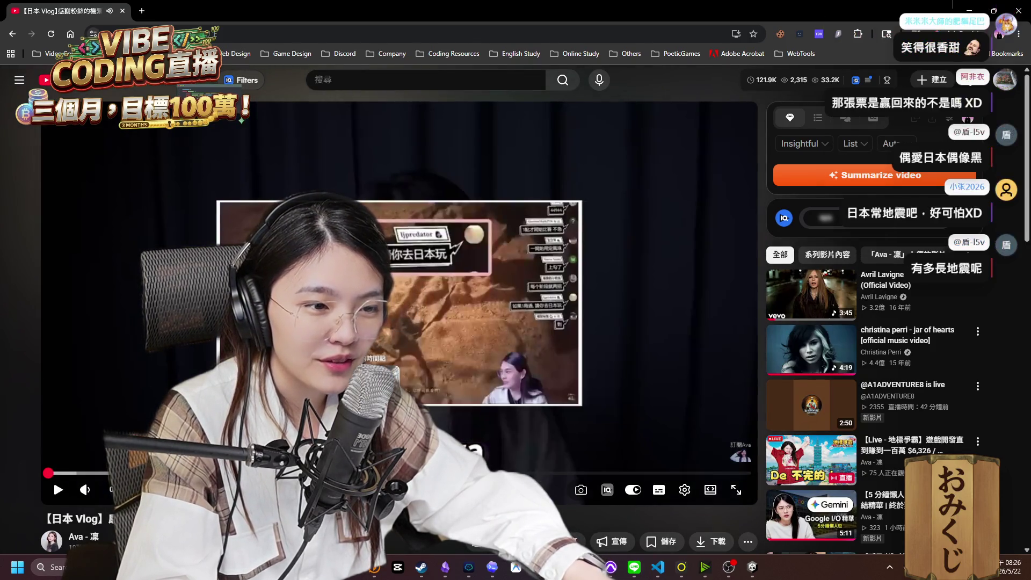
double_click(572, 11)
left_click_drag(571, 11, 727, 24)
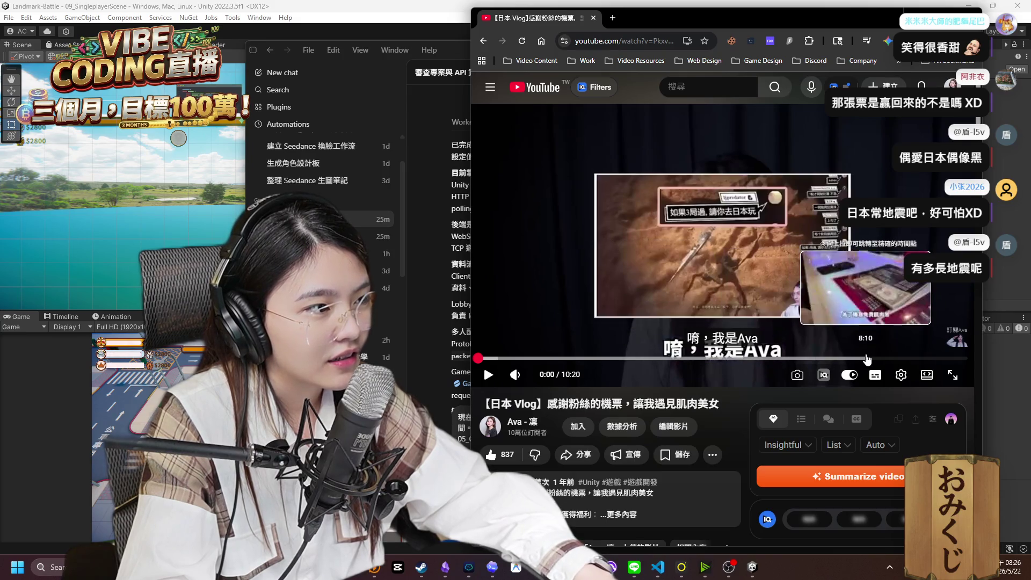
left_click(883, 359)
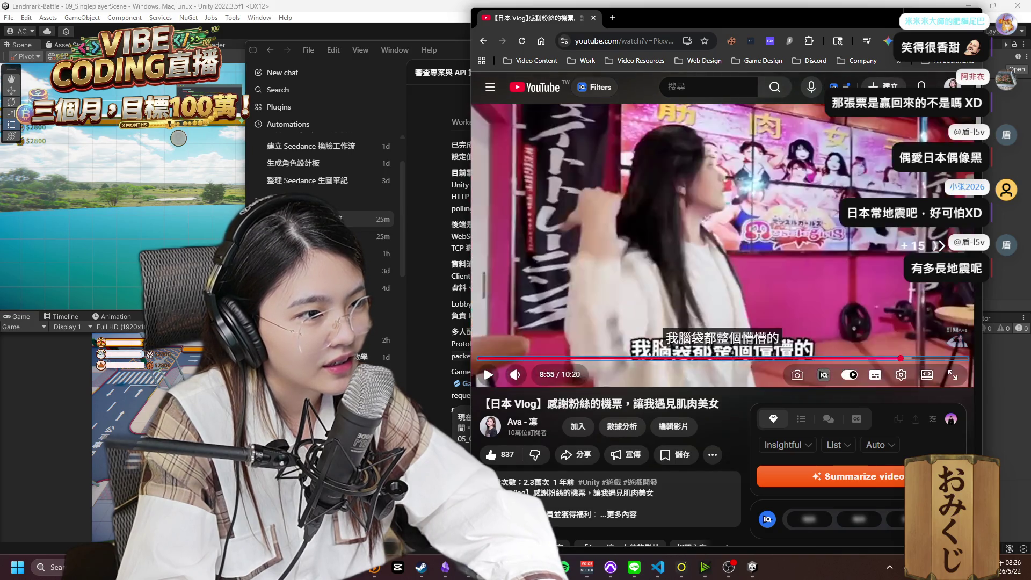
left_click(905, 358)
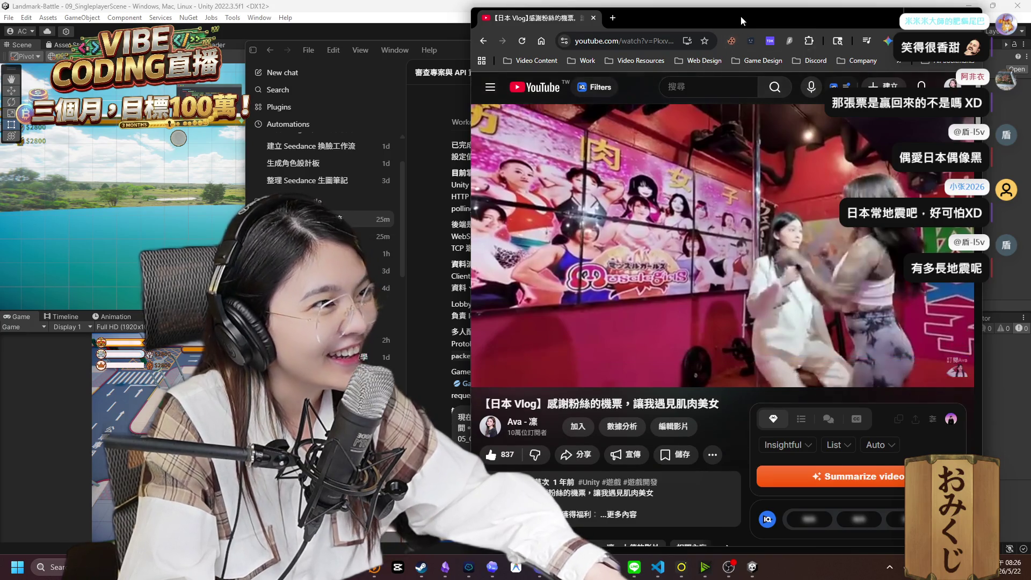
left_click_drag(740, 15, 677, 14)
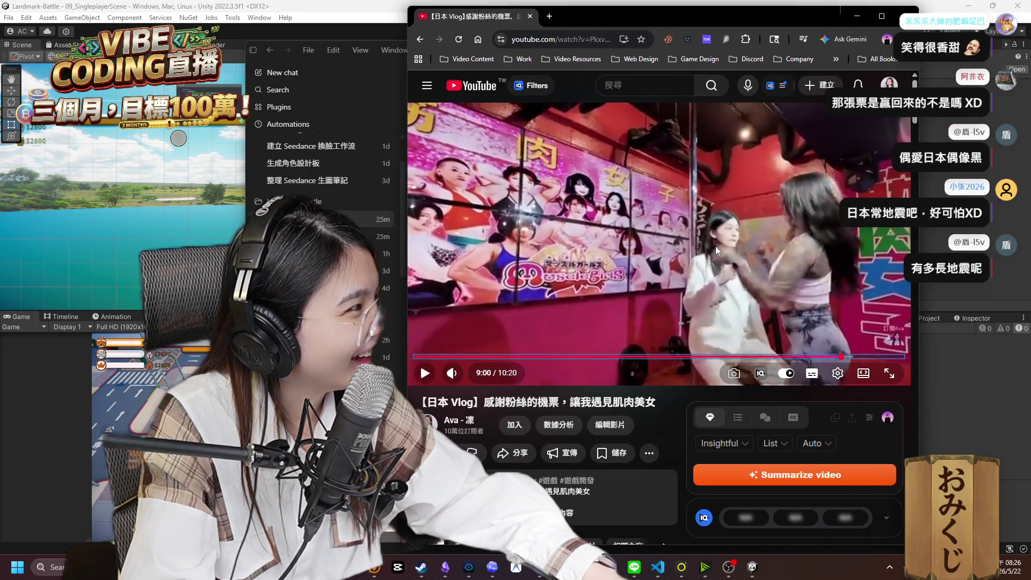
Rewind, play and pause the video around 8:57, then close the YouTube window.
left_click(717, 249)
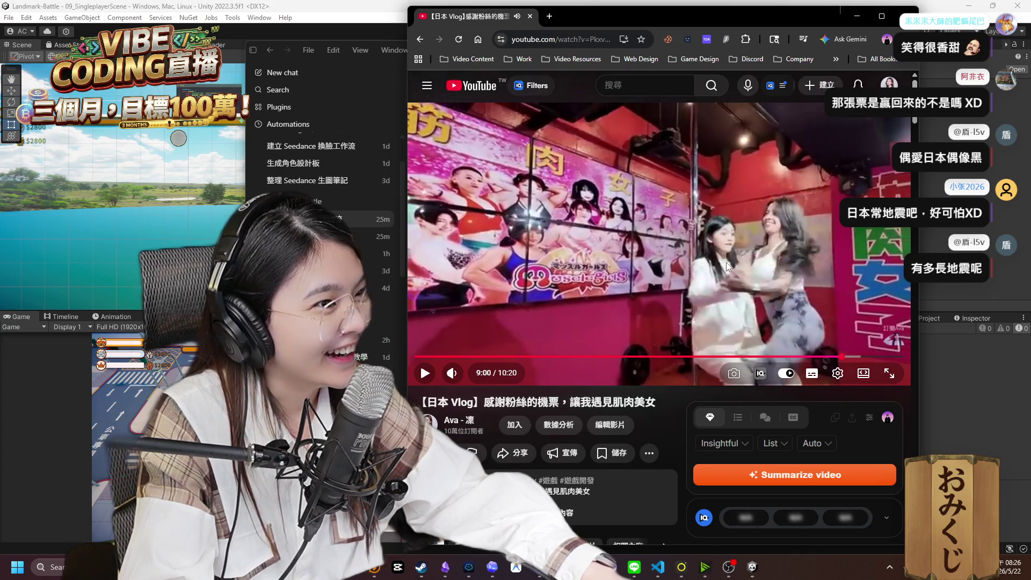
key("Left")
left_click(701, 285)
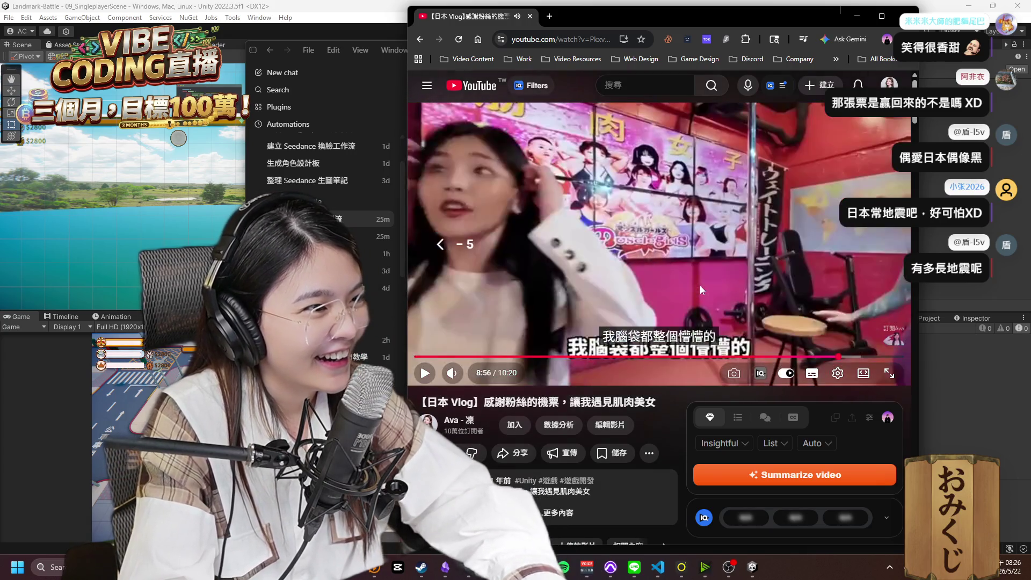
left_click(763, 280)
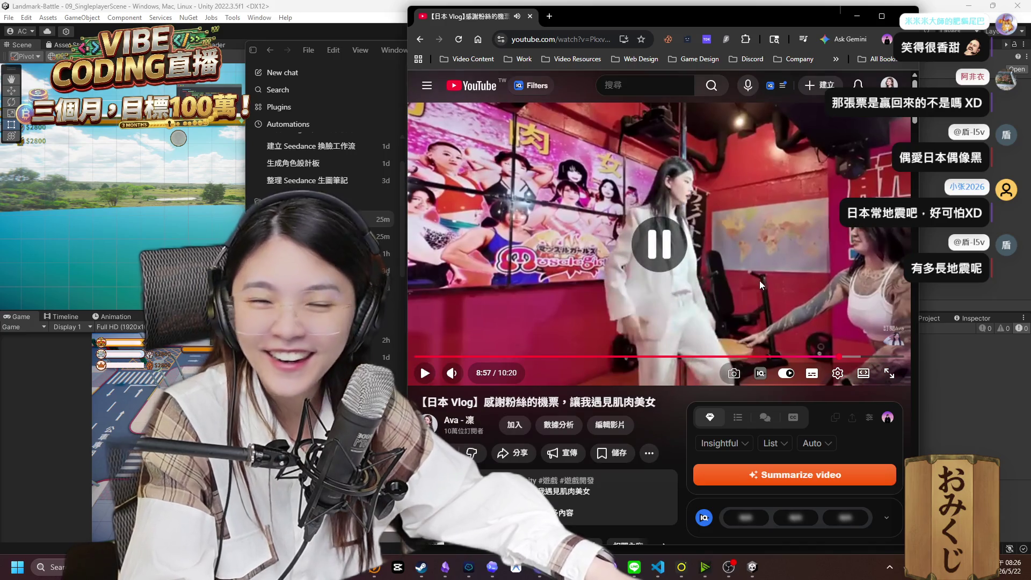
left_click(675, 225)
left_click(675, 223)
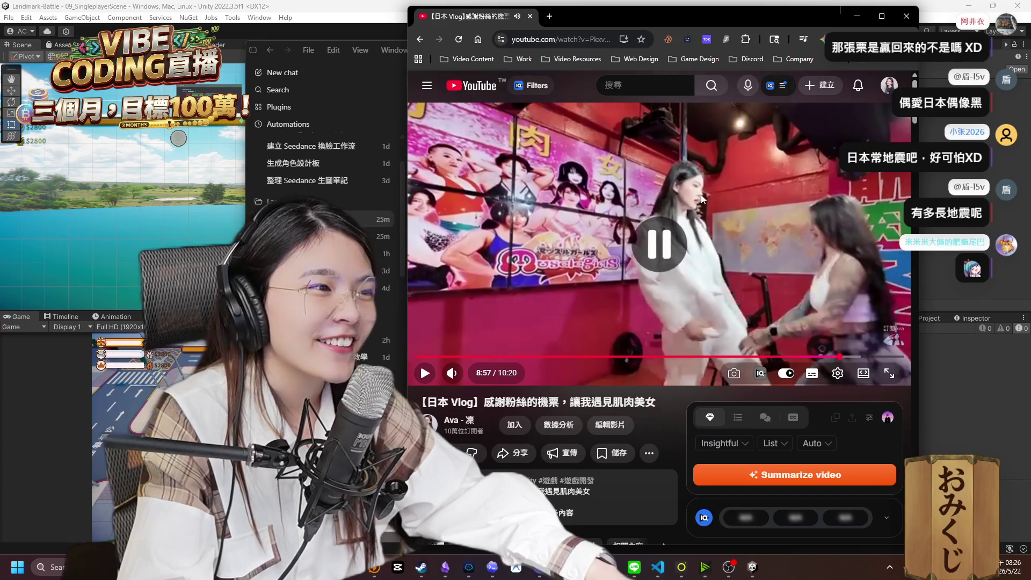
left_click(715, 227)
left_click(715, 226)
left_click(719, 222)
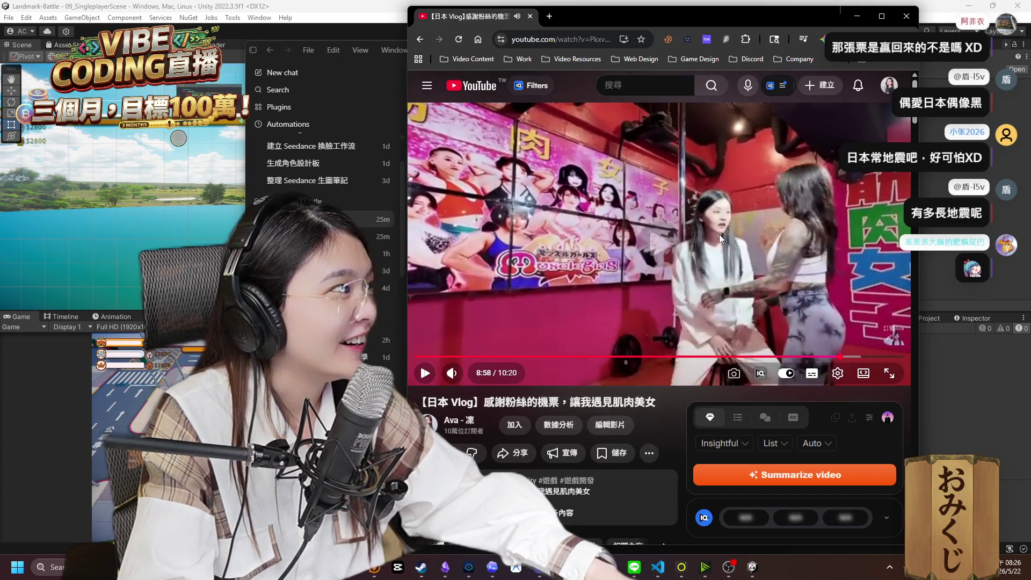
left_click(718, 239)
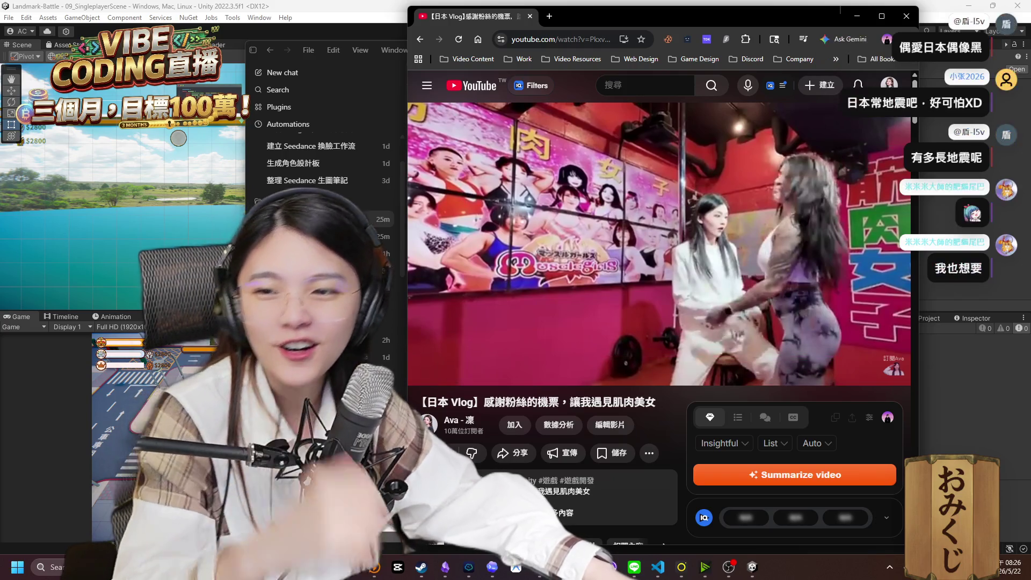
left_click(906, 16)
scroll(627, 338, "down", 3)
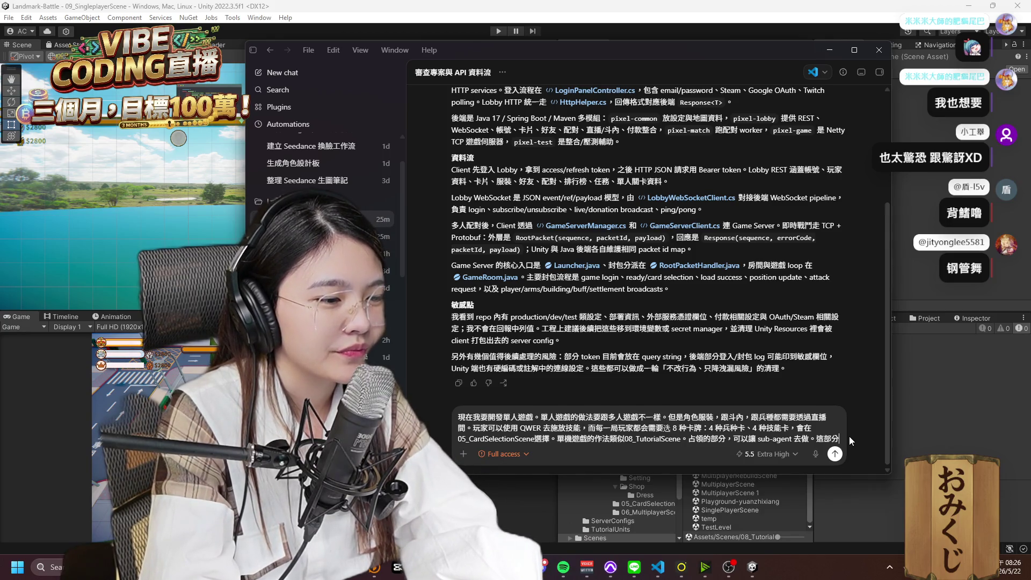
Edit the Codex prompt to say don't build yet, analyse first, send it, then return to Unity.
type("的功能是當玩家")
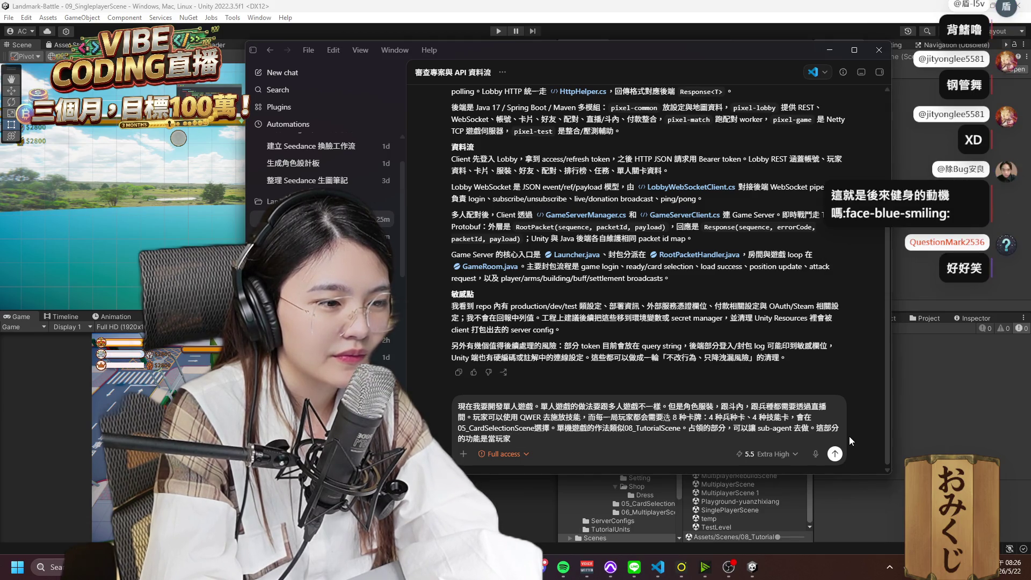
key("BackSpace")
key("BackSpace")
key("BackSpace")
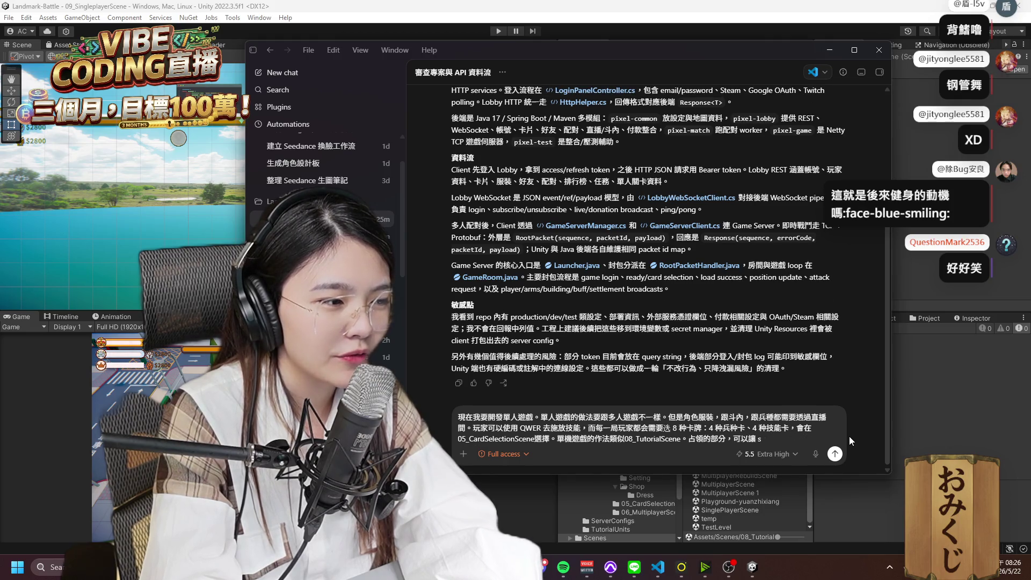
key("BackSpace")
key("BackSpace")
type("先ㄅㄨ不要做。你")
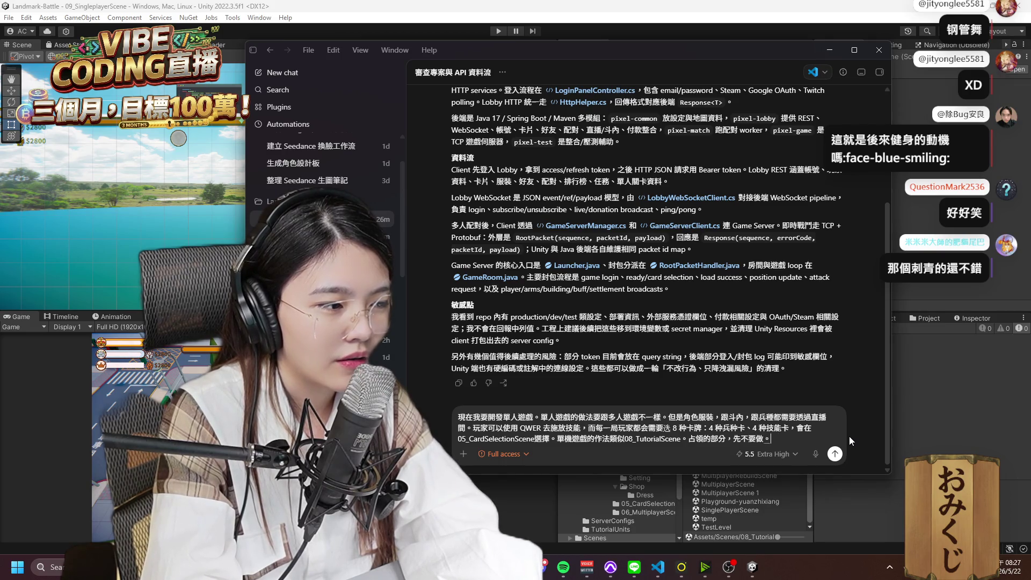
type("先分析有哪些")
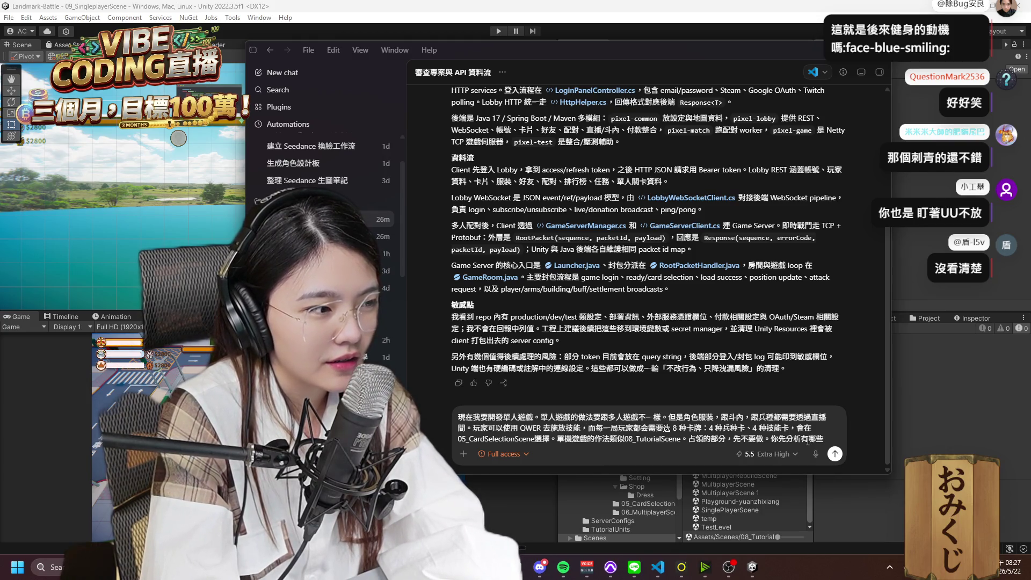
type("分TU")
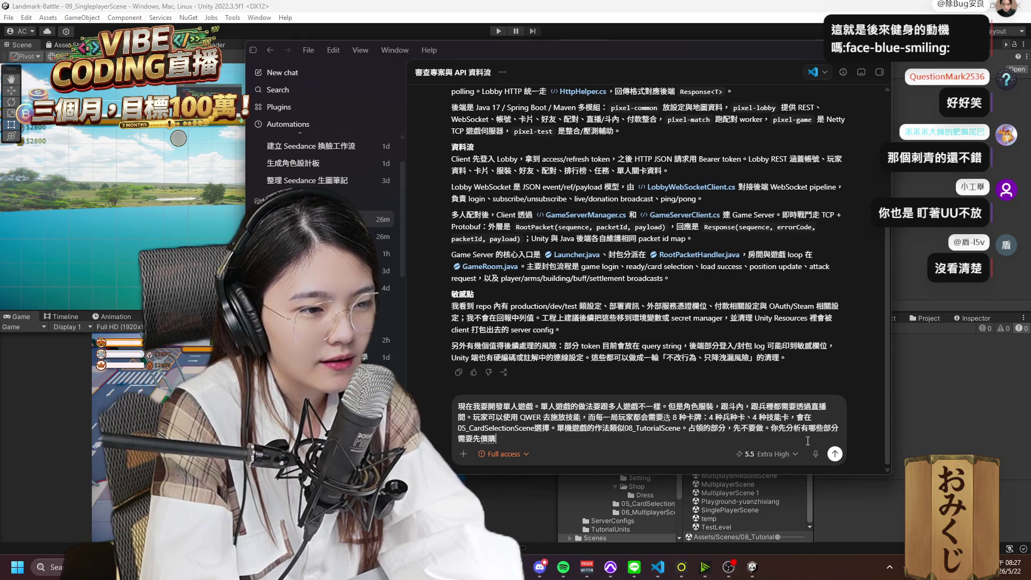
key("Down")
key("Return")
key("Return")
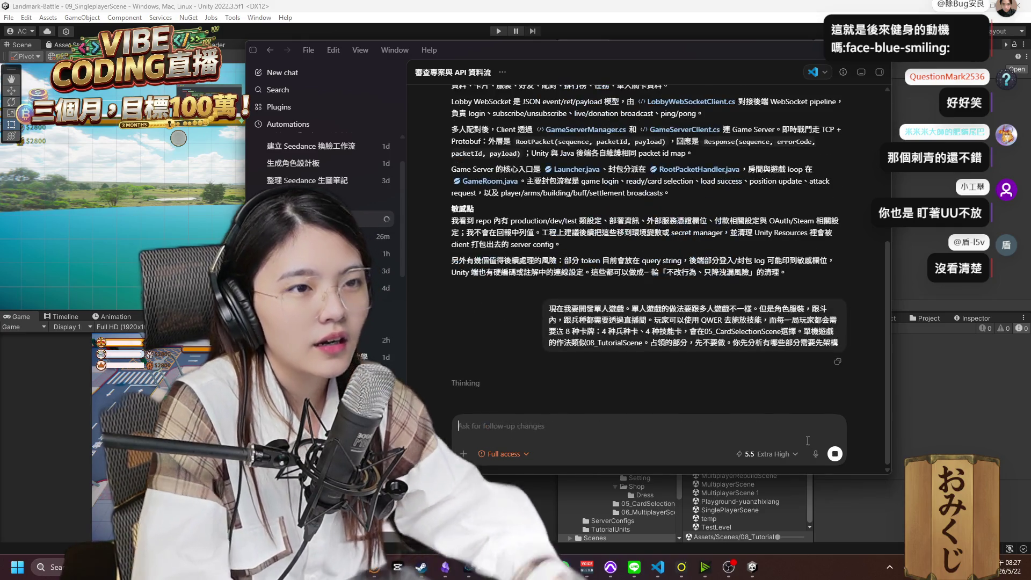
mouse_move(791, 288)
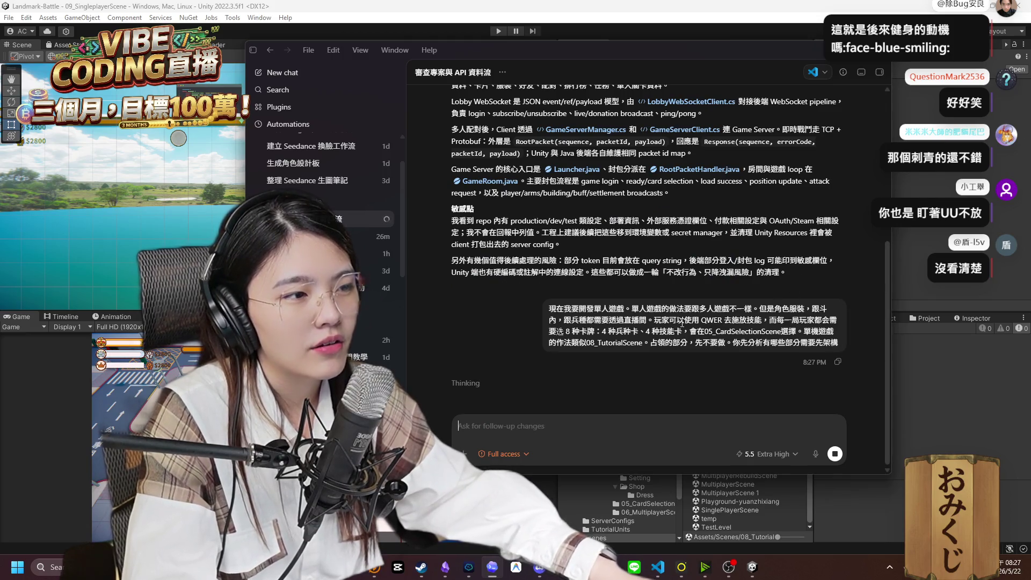
left_click(946, 453)
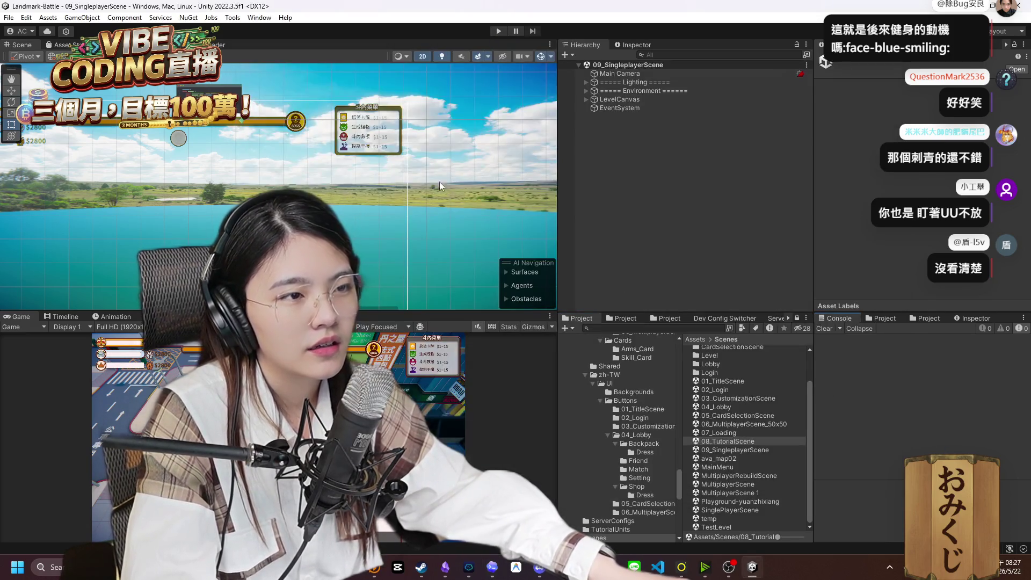
Switch the Scene view to 3D and expand Environment to inspect the map's buildings.
left_click(423, 56)
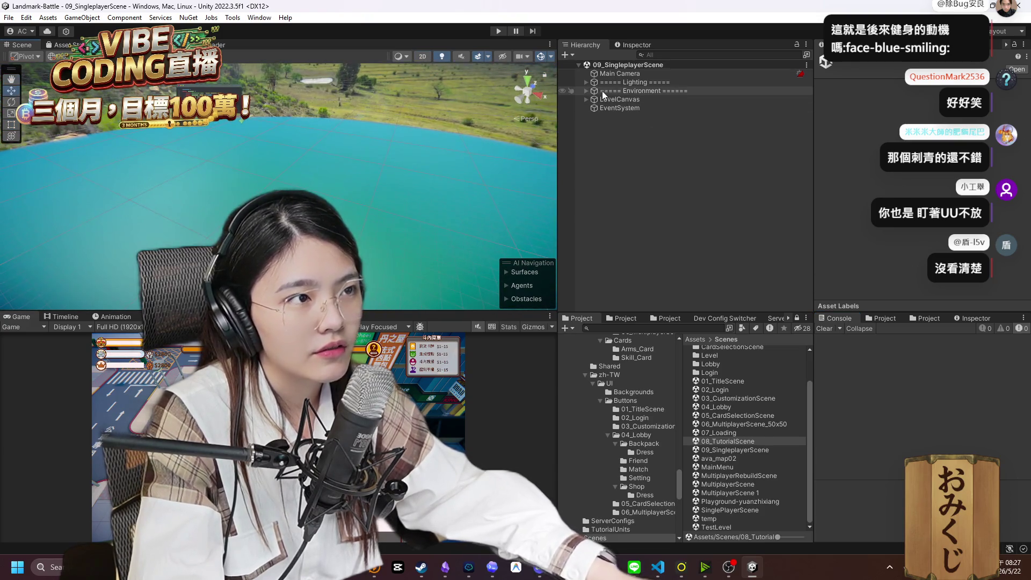
left_click(586, 90)
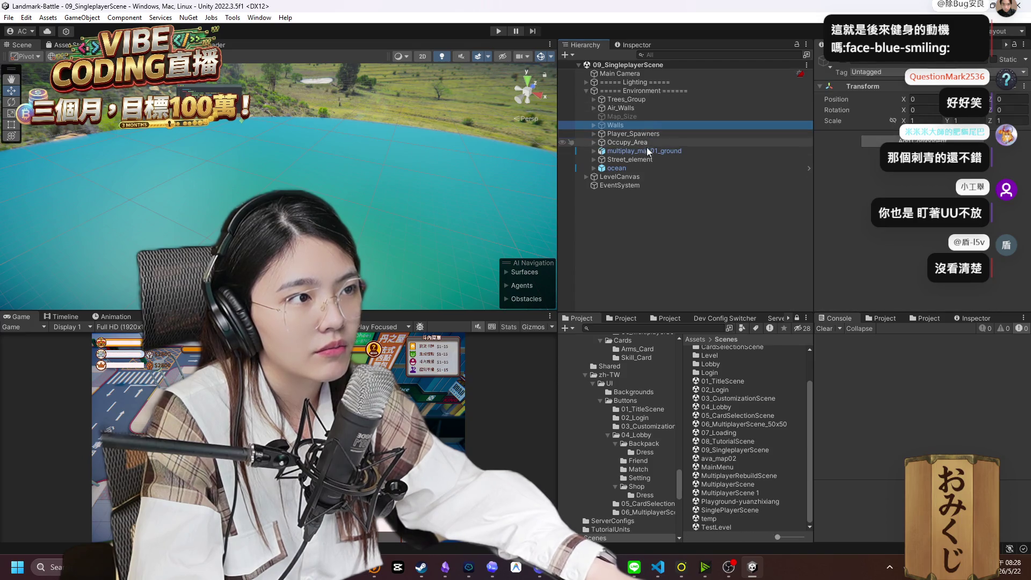
double_click(644, 151)
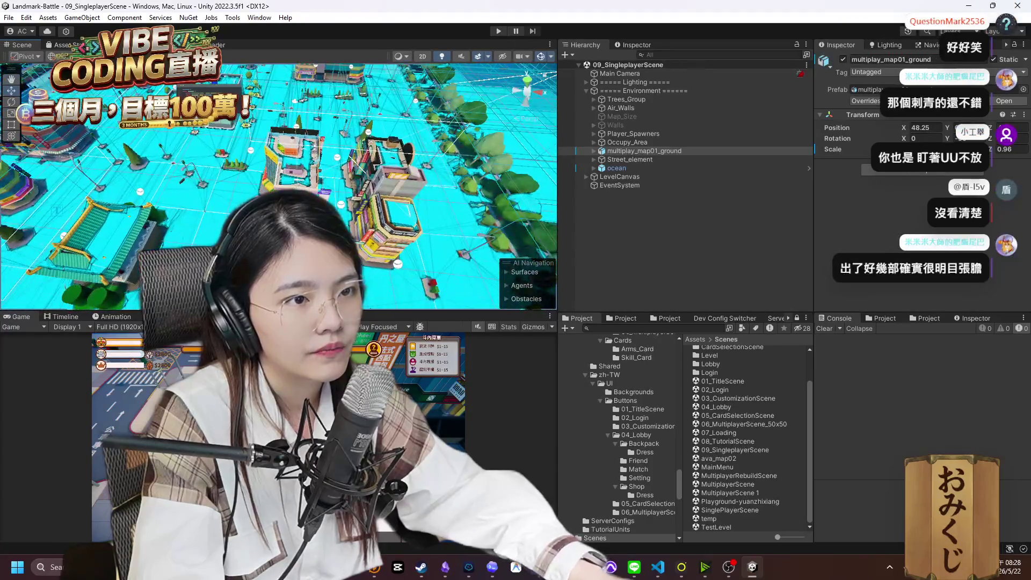
left_click(392, 225)
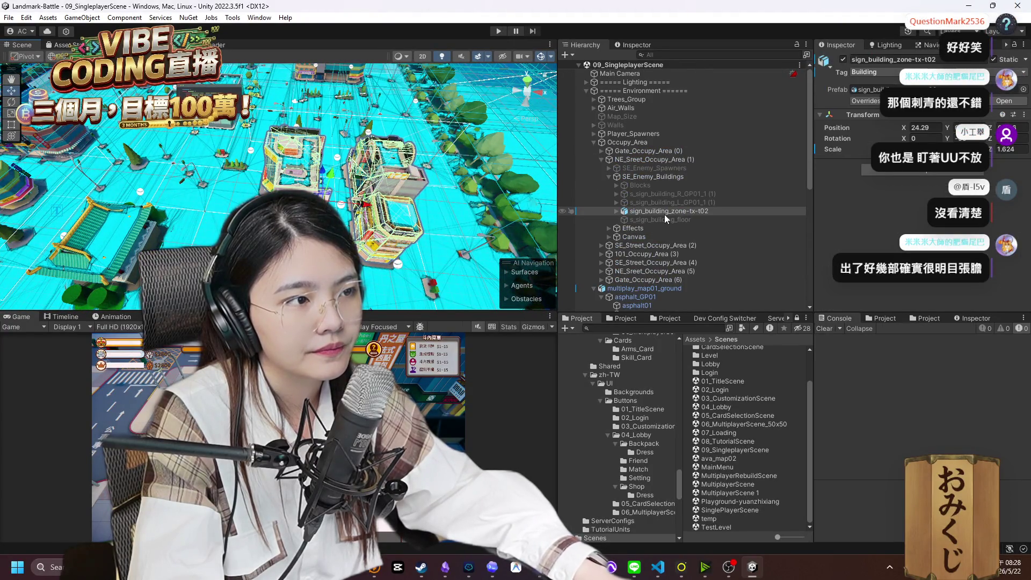
left_click(626, 178)
left_click(610, 177)
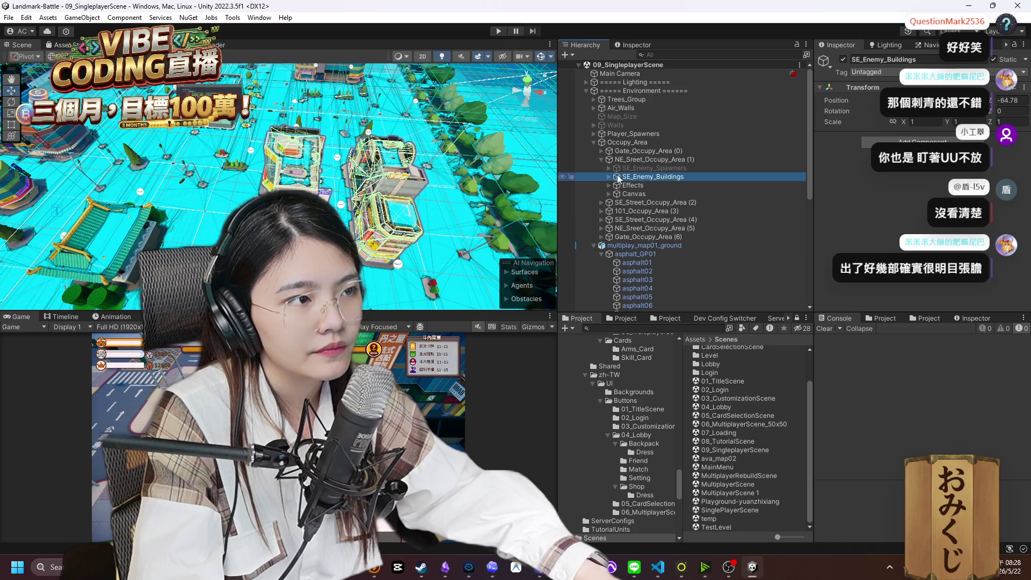
Frame NE_Sreet_Occupy_Area (1) in the scene and expand it to show its children.
left_click(609, 160)
left_click(601, 159)
scroll(945, 189, "down", 10)
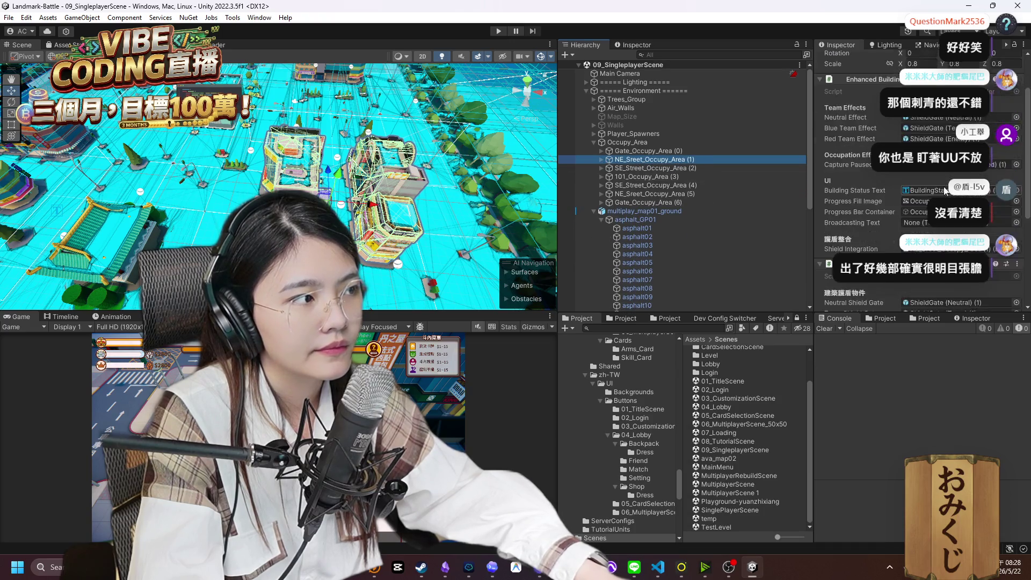
scroll(945, 189, "up", 3)
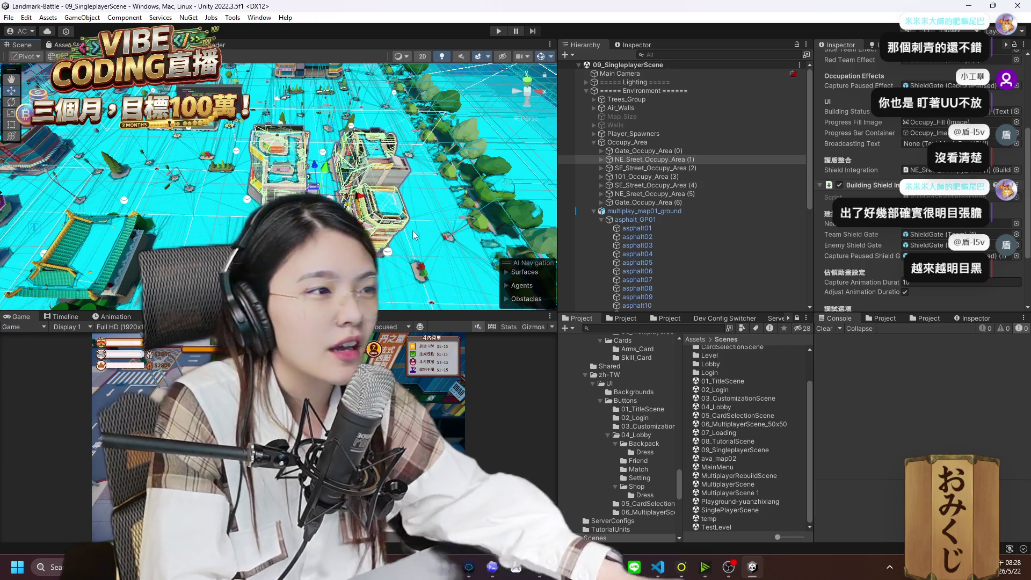
mouse_move(470, 195)
left_mouse_down()
mouse_move(450, 200)
mouse_move(440, 189)
mouse_move(474, 219)
left_mouse_up()
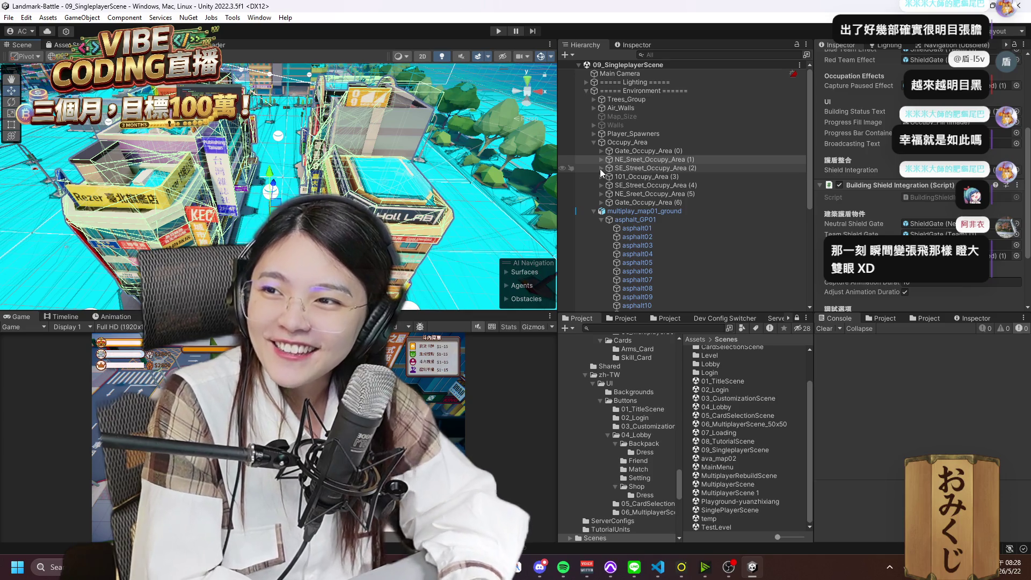
mouse_move(408, 193)
left_mouse_down()
mouse_move(385, 203)
mouse_move(484, 193)
left_mouse_up()
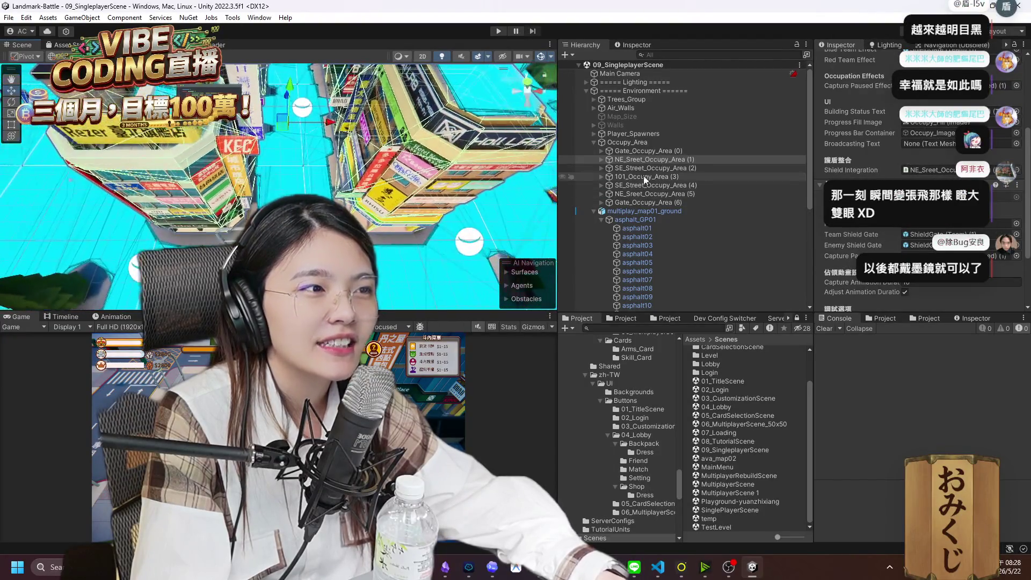
double_click(637, 159)
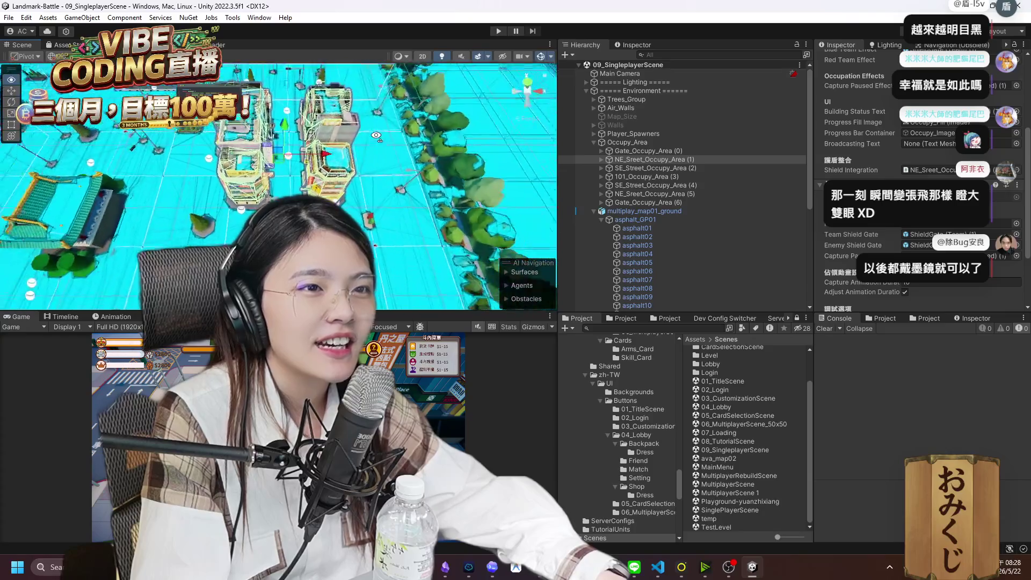
left_click(601, 160)
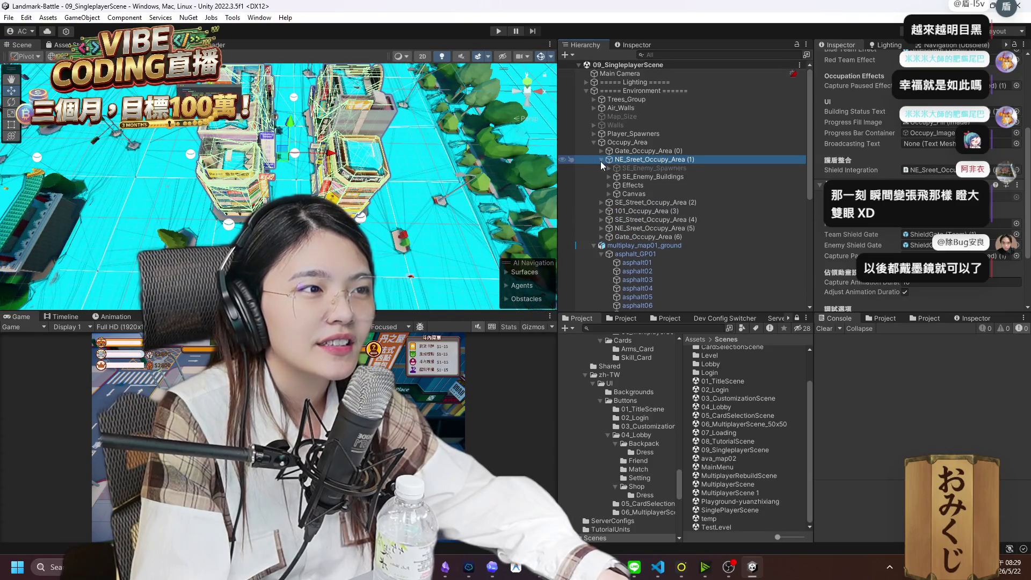
Create an empty child named Occupy_Box under NE_Sreet_Occupy_Area (1).
right_click(638, 178)
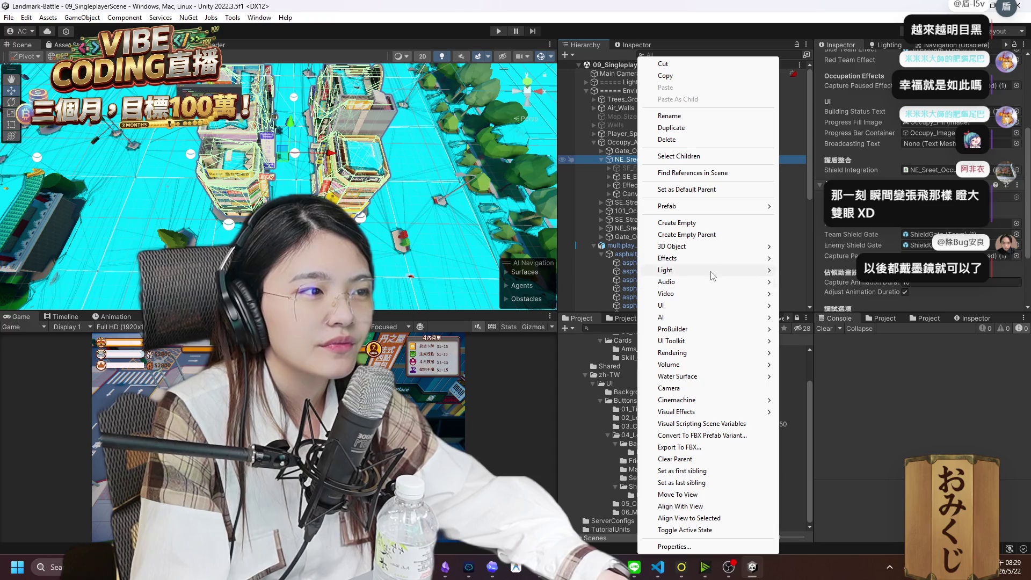
left_click(677, 222)
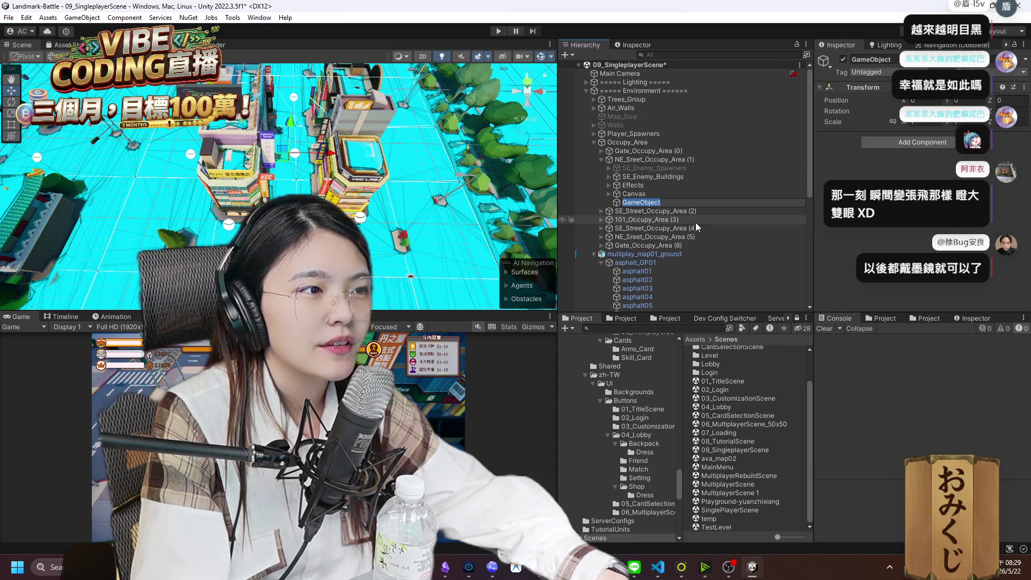
type("Occ")
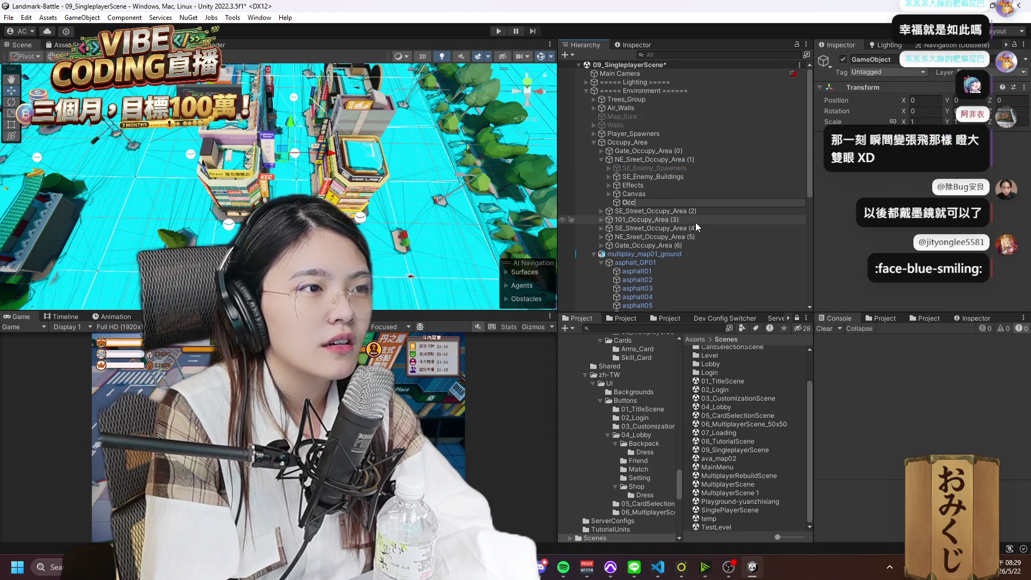
type("upy_Box")
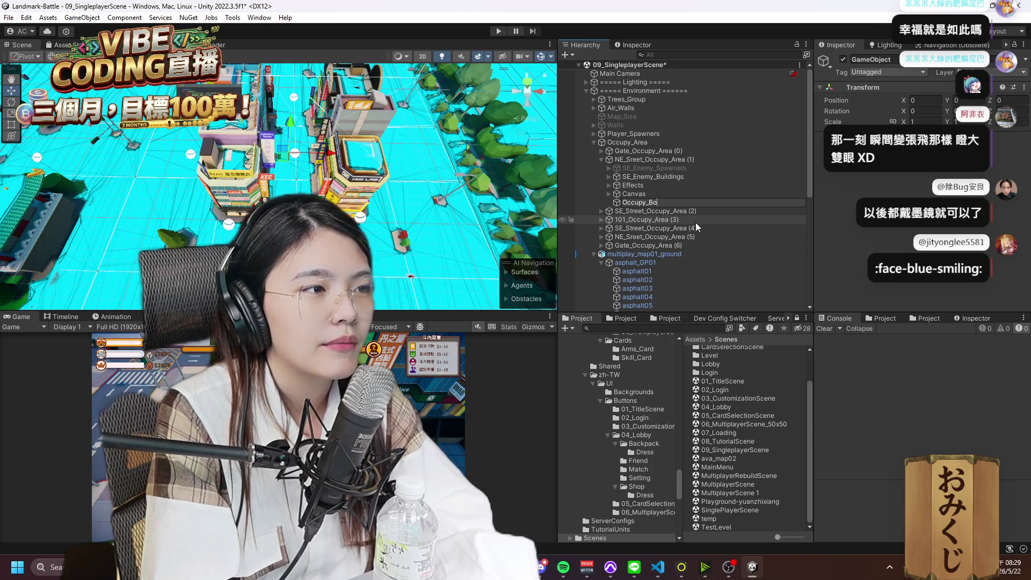
key("Return")
Add a Box Collider component to Occupy_Box.
key("ctrl+shift+a")
type("box")
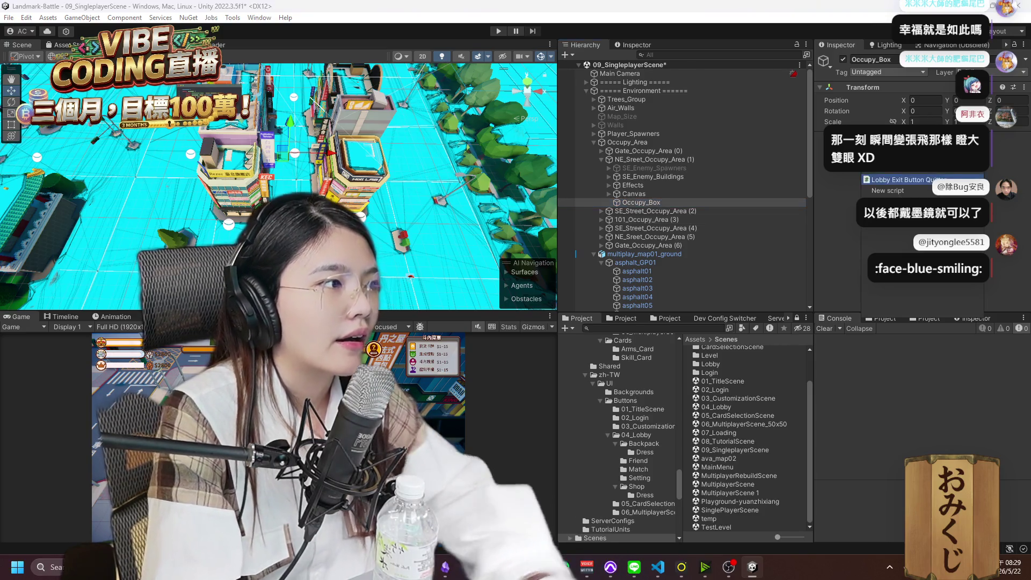
key("Return")
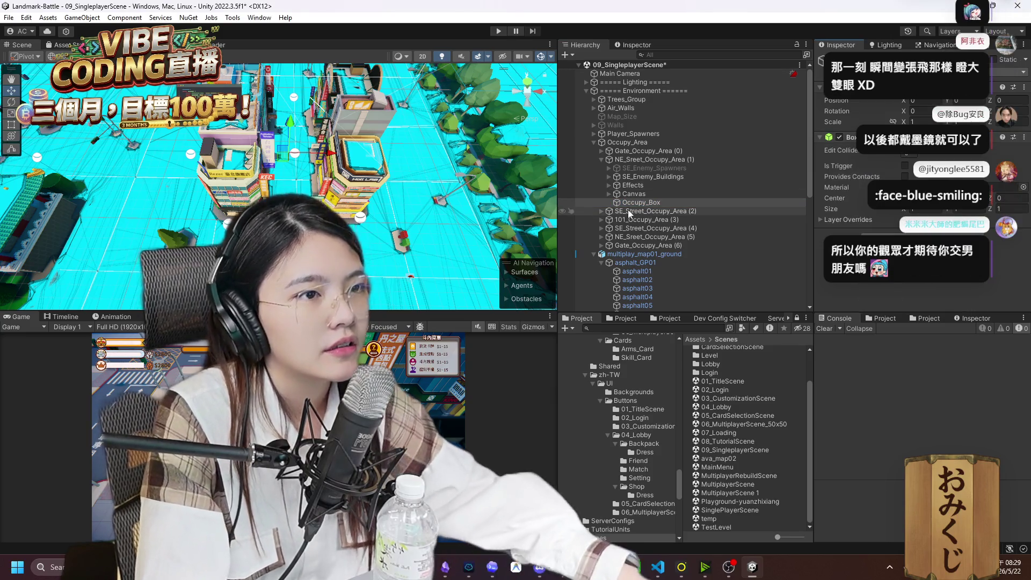
mouse_move(417, 222)
left_mouse_down()
mouse_move(461, 168)
mouse_move(133, 232)
left_mouse_up()
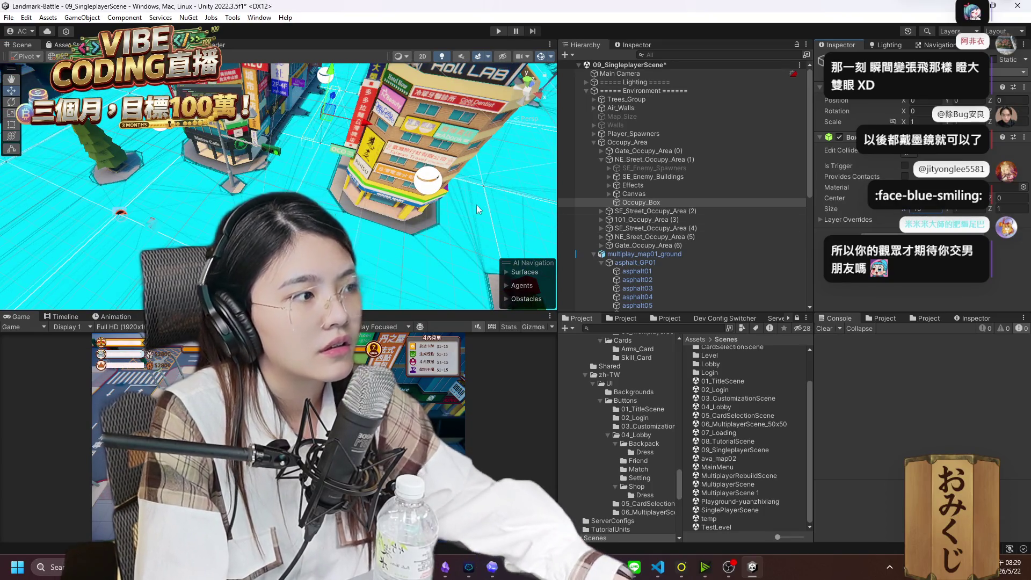
left_click_drag(476, 205, 425, 185)
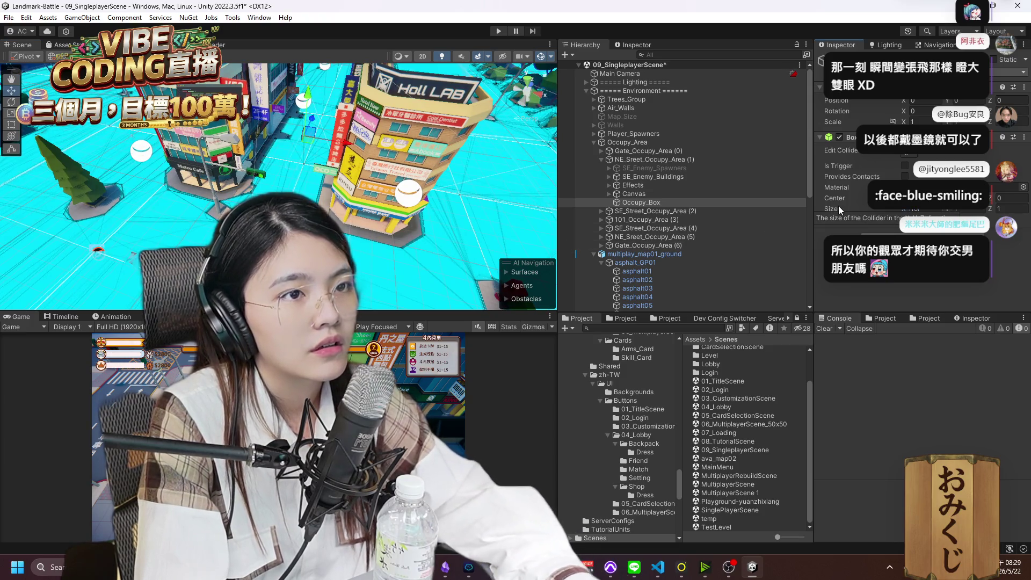
mouse_move(419, 139)
left_mouse_down()
mouse_move(357, 63)
mouse_move(371, 177)
left_mouse_up()
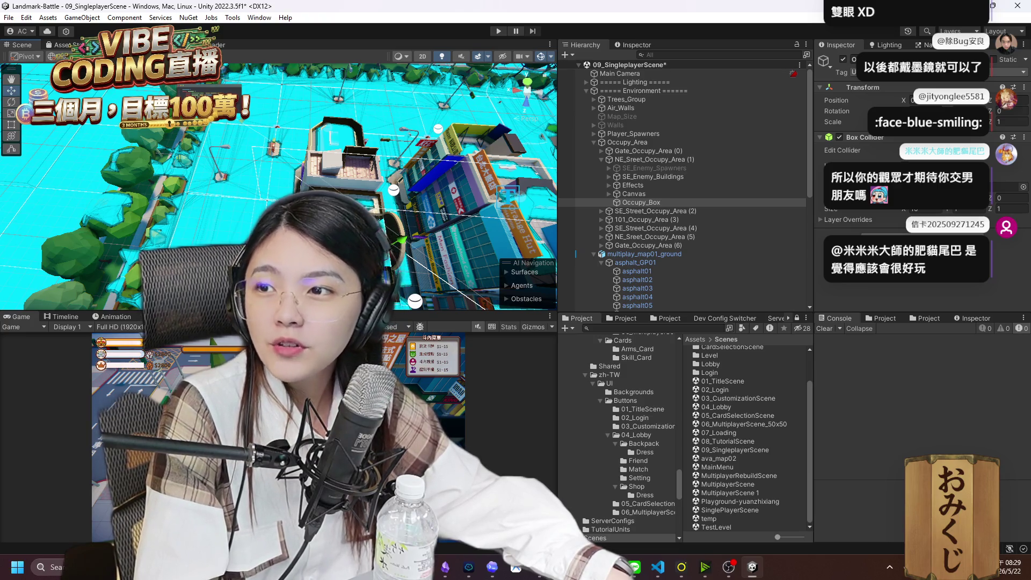
mouse_move(371, 177)
left_mouse_down()
mouse_move(376, 194)
mouse_move(660, 254)
left_mouse_up()
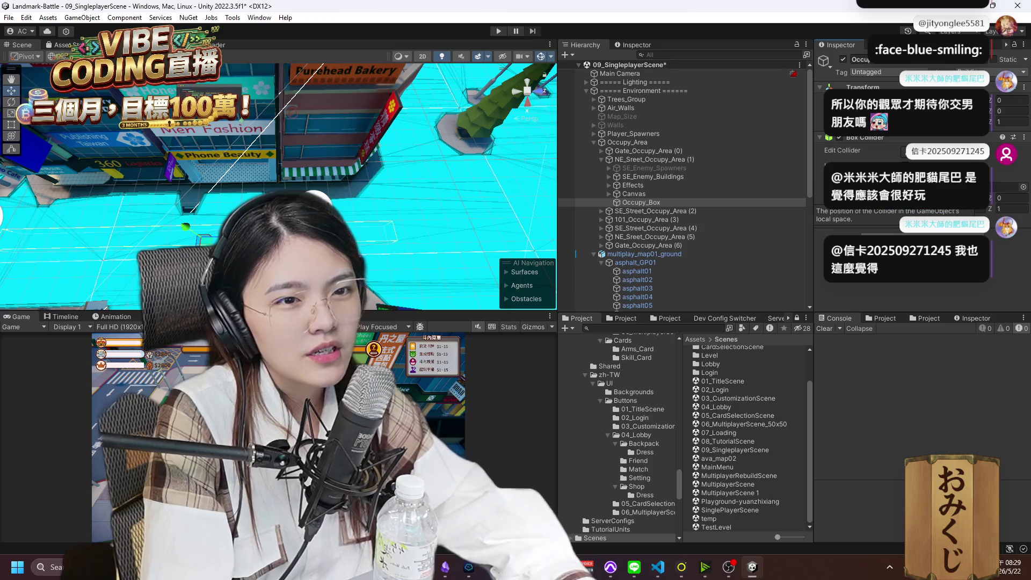
mouse_move(480, 223)
left_mouse_down()
mouse_move(376, 252)
mouse_move(408, 255)
left_mouse_up()
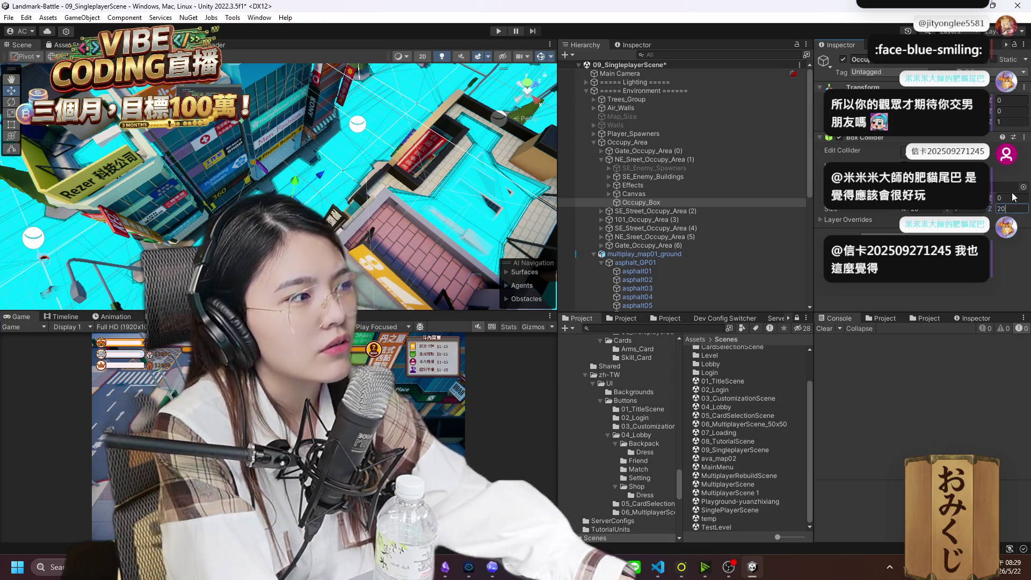
key("BackSpace")
left_click_drag(467, 209, 330, 184)
scroll(330, 184, "up", 3)
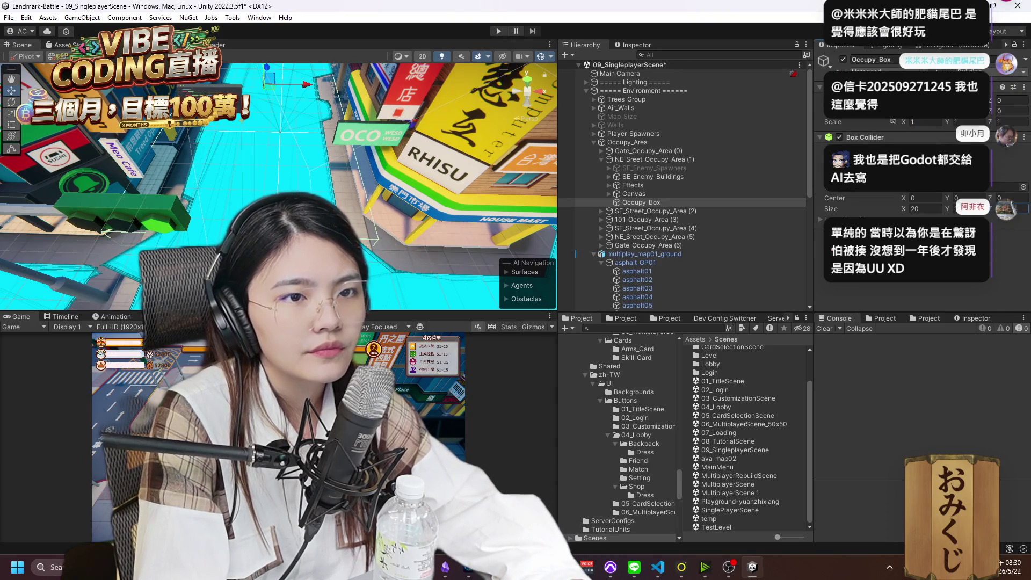
mouse_move(495, 185)
left_mouse_down()
mouse_move(384, 153)
mouse_move(392, 205)
mouse_move(383, 110)
left_mouse_up()
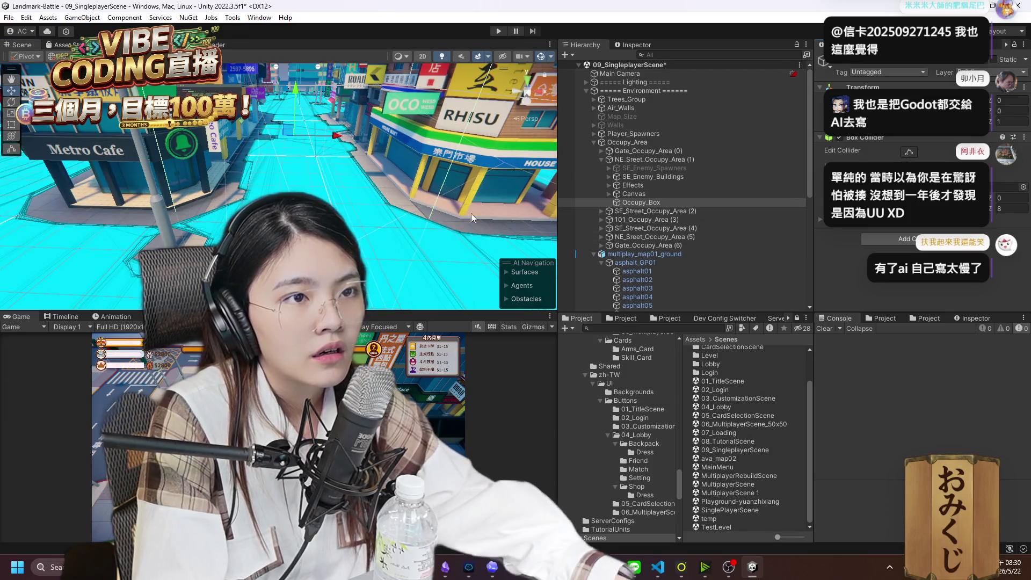
mouse_move(456, 208)
left_mouse_down()
mouse_move(403, 188)
mouse_move(352, 205)
left_mouse_up()
scroll(352, 204, "up", 6)
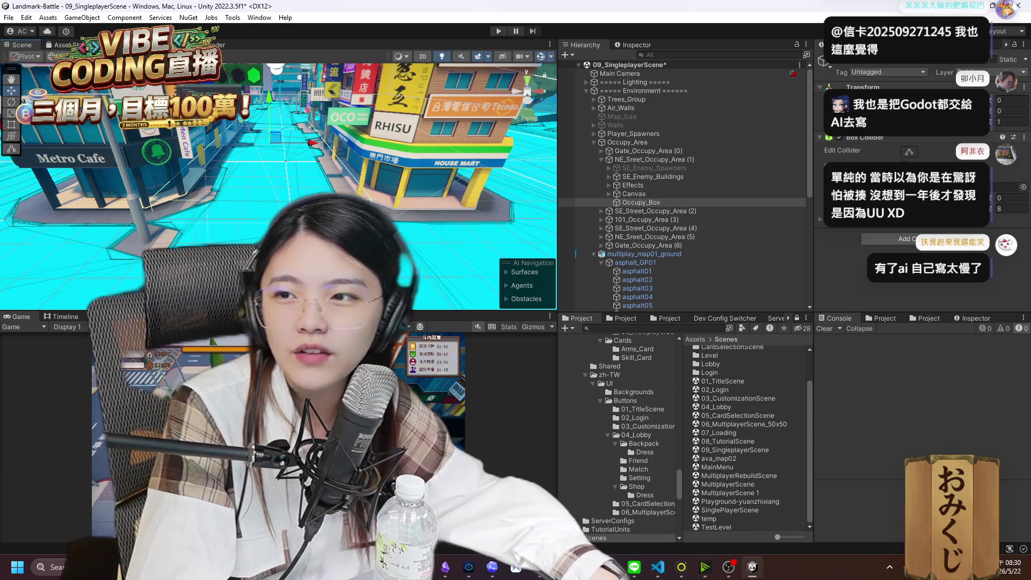
mouse_move(263, 204)
left_mouse_down()
mouse_move(264, 179)
mouse_move(246, 210)
left_mouse_up()
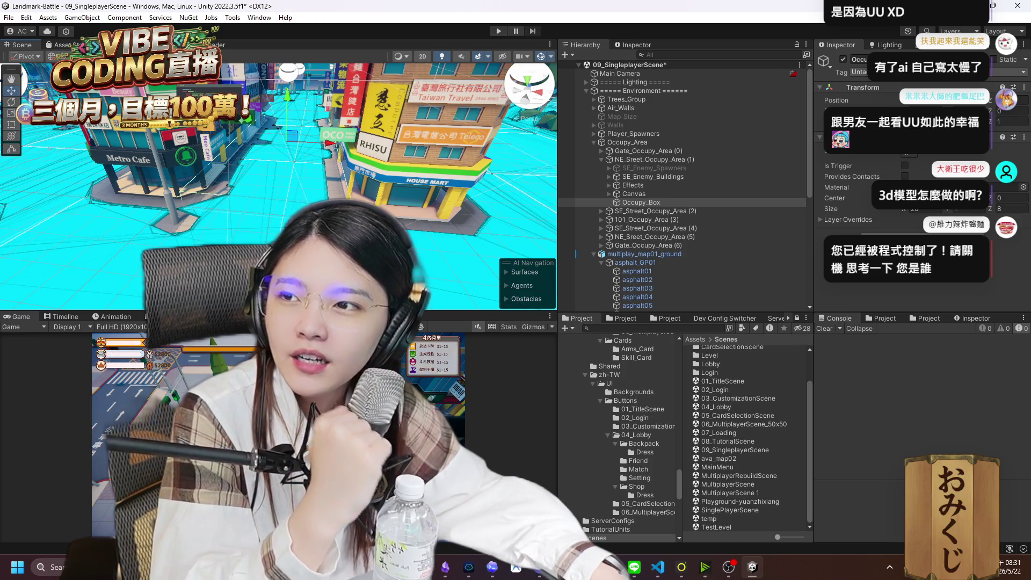
left_click_drag(285, 228, 252, 231)
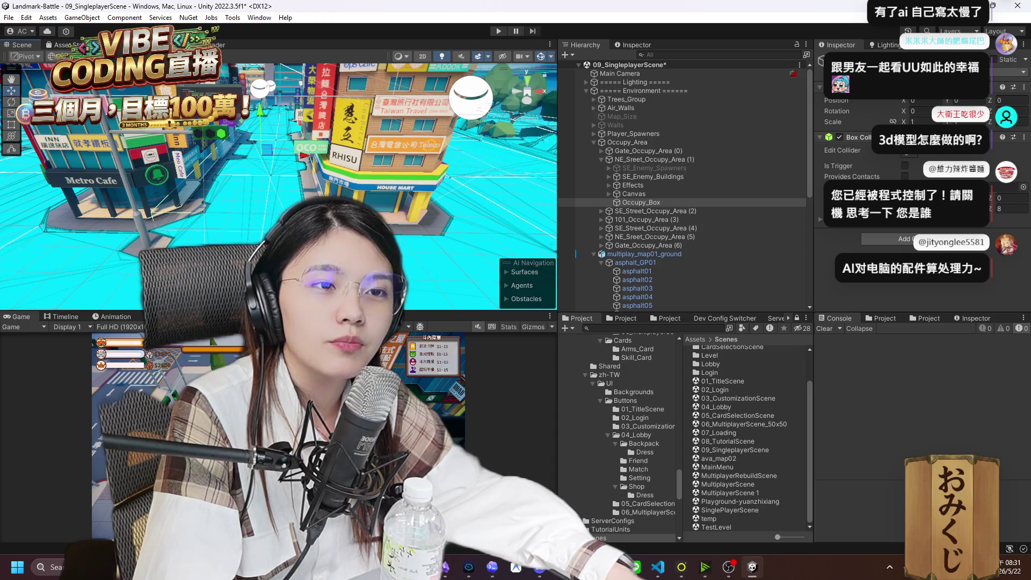
scroll(262, 231, "up", 5)
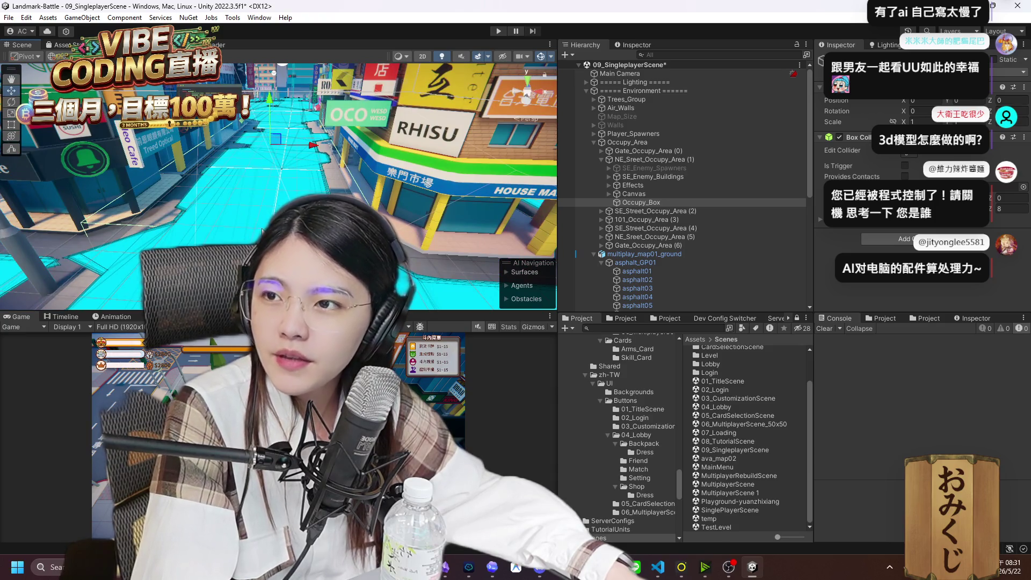
scroll(479, 264, "up", 5)
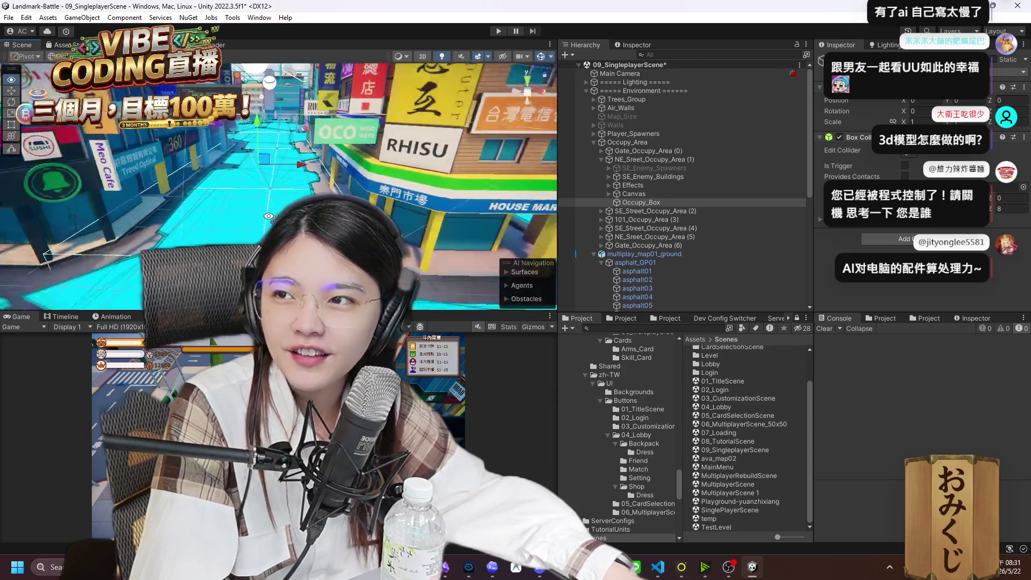
scroll(478, 265, "down", 8)
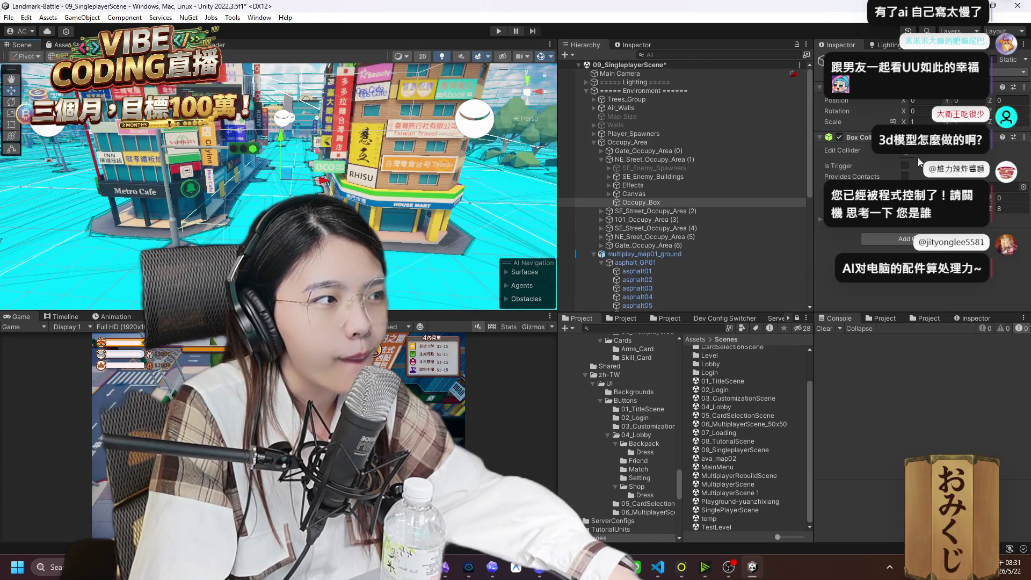
Enable Is Trigger on Occupy_Box's Box Collider and check the occupy area bounds.
left_click(906, 166)
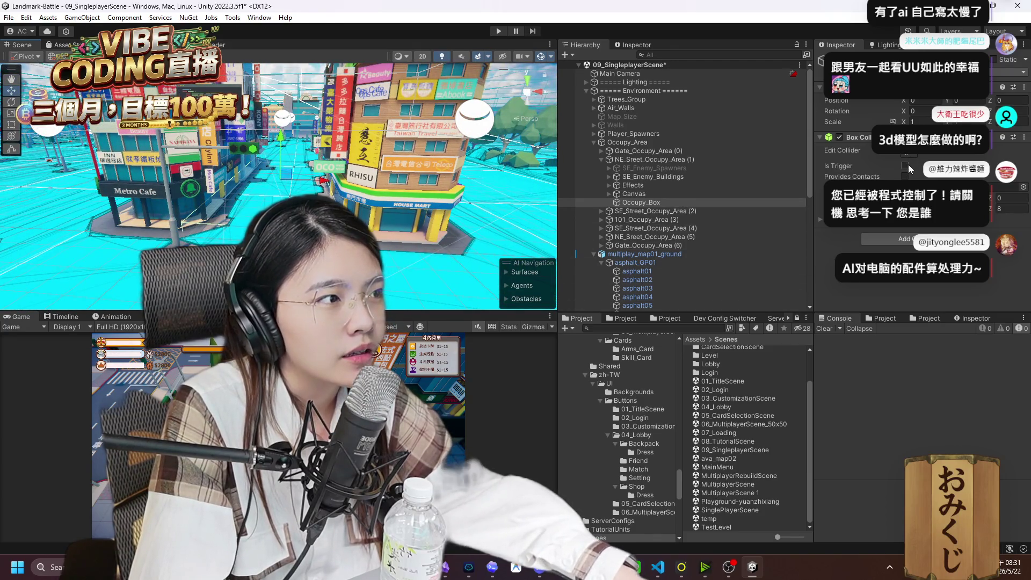
left_click(665, 202)
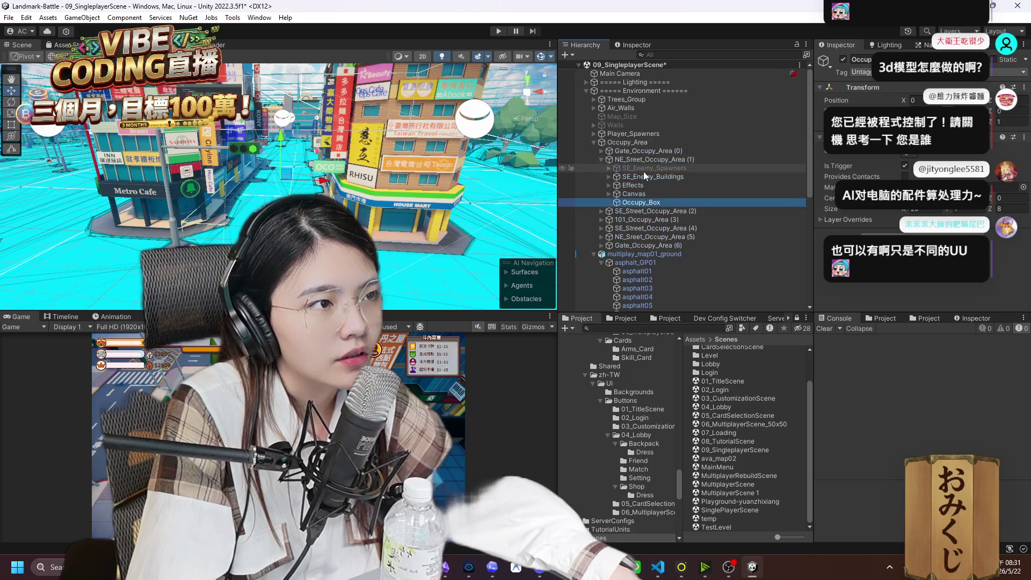
double_click(633, 152)
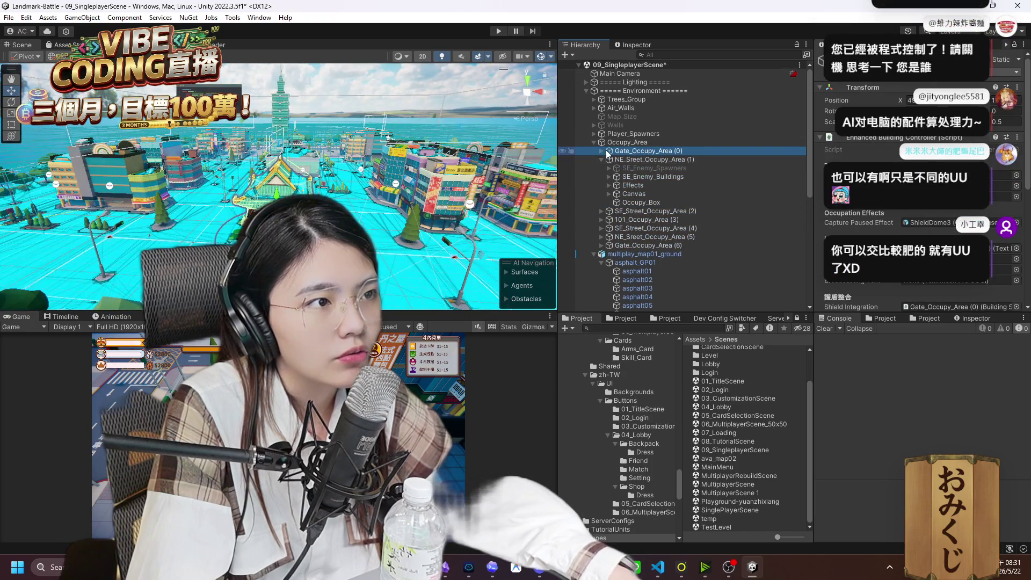
left_click(646, 159)
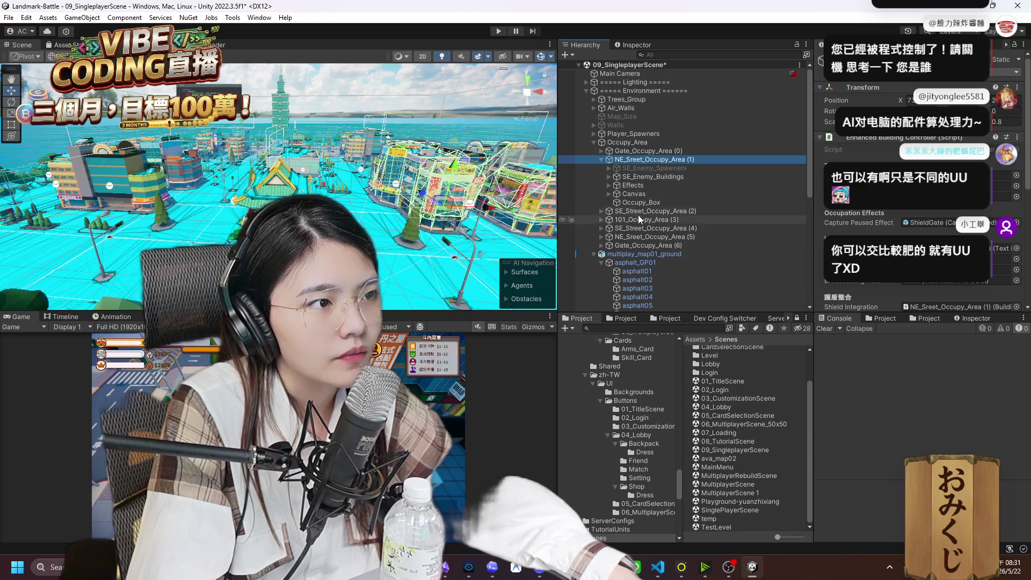
Frame and expand SE_Street_Occupy_Area (2) in the Hierarchy.
double_click(649, 211)
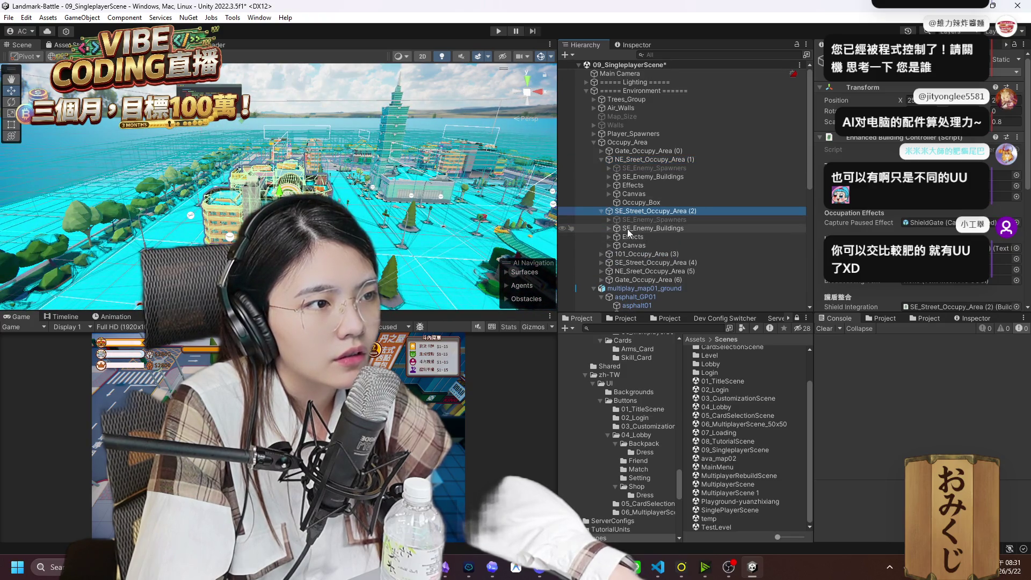
left_click(609, 228)
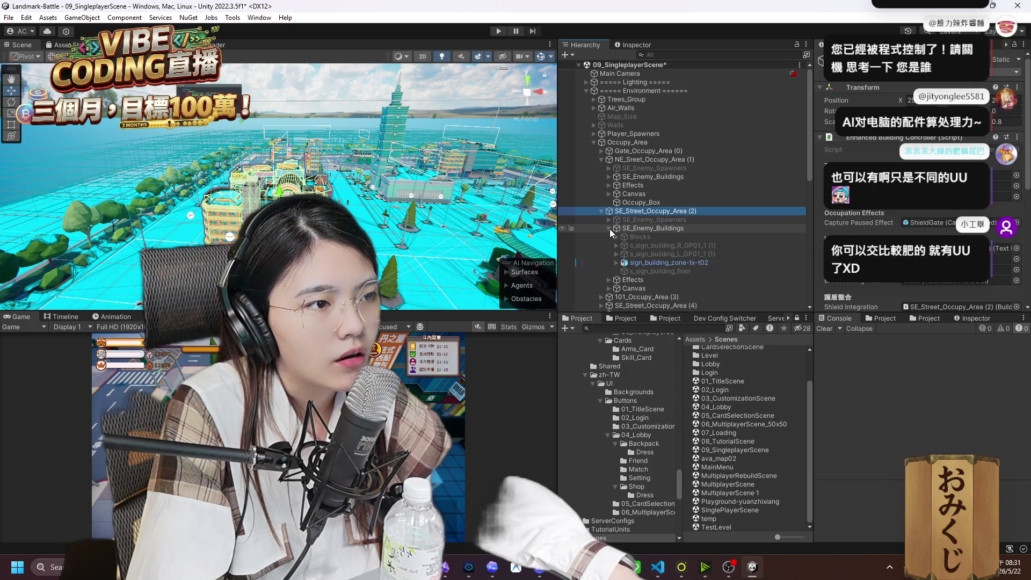
left_click(609, 229)
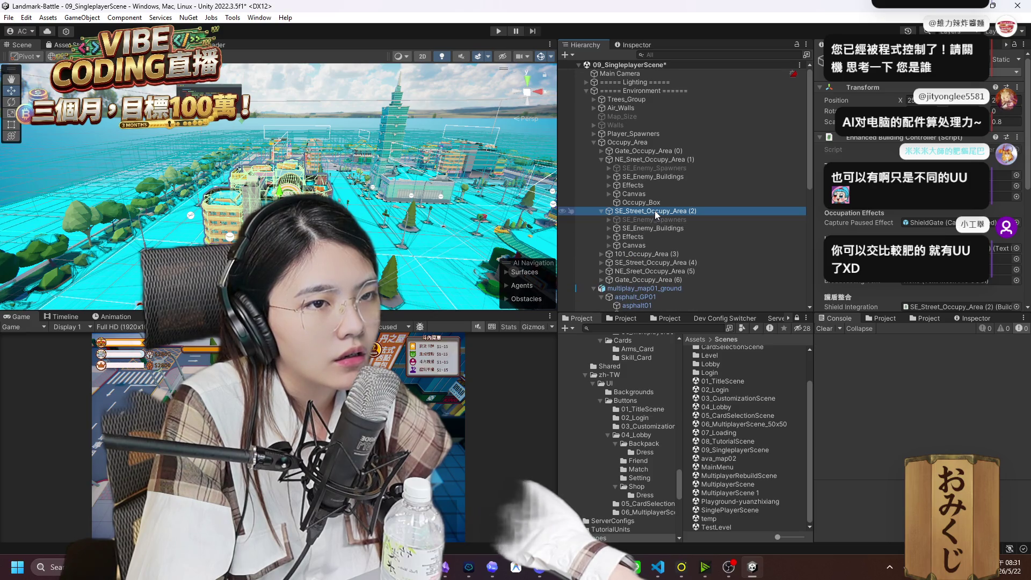
scroll(401, 201, "up", 5)
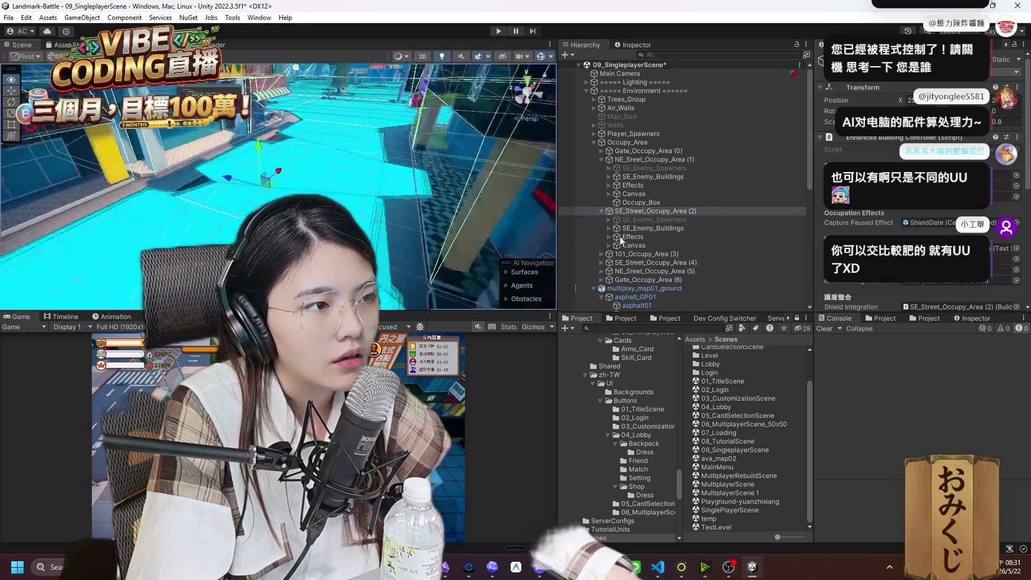
Paste the copied Occupy_Box as a child of SE_Street_Occupy_Area (2).
right_click(682, 212)
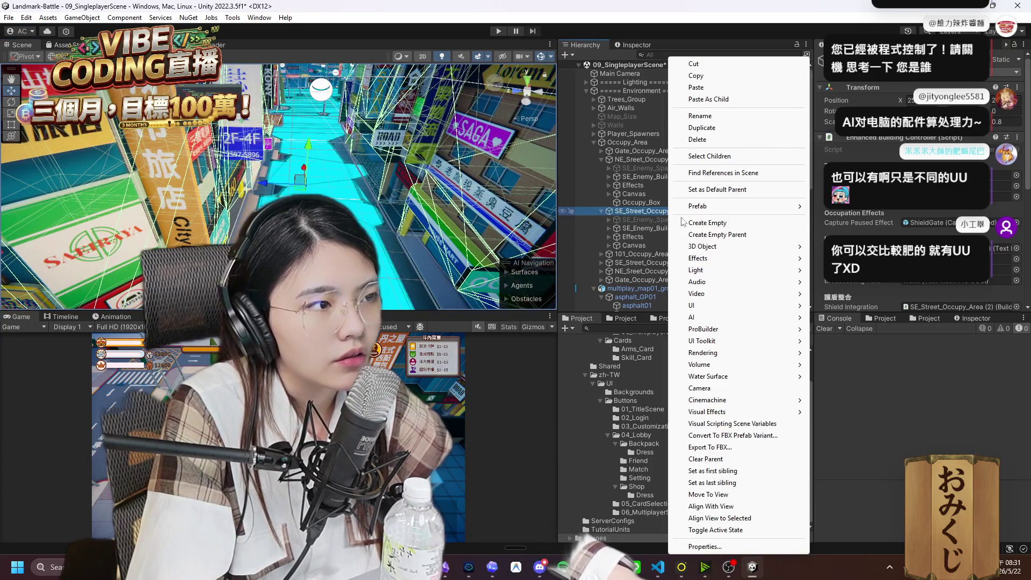
left_click(622, 211)
key("ctrl+shift+v")
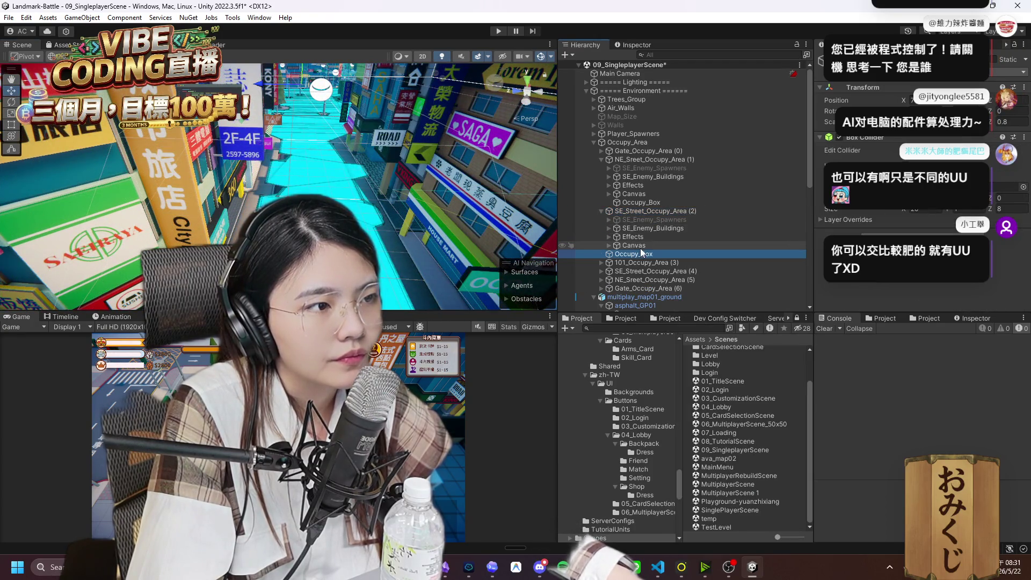
mouse_move(365, 226)
left_mouse_down()
mouse_move(396, 234)
mouse_move(371, 252)
left_mouse_up()
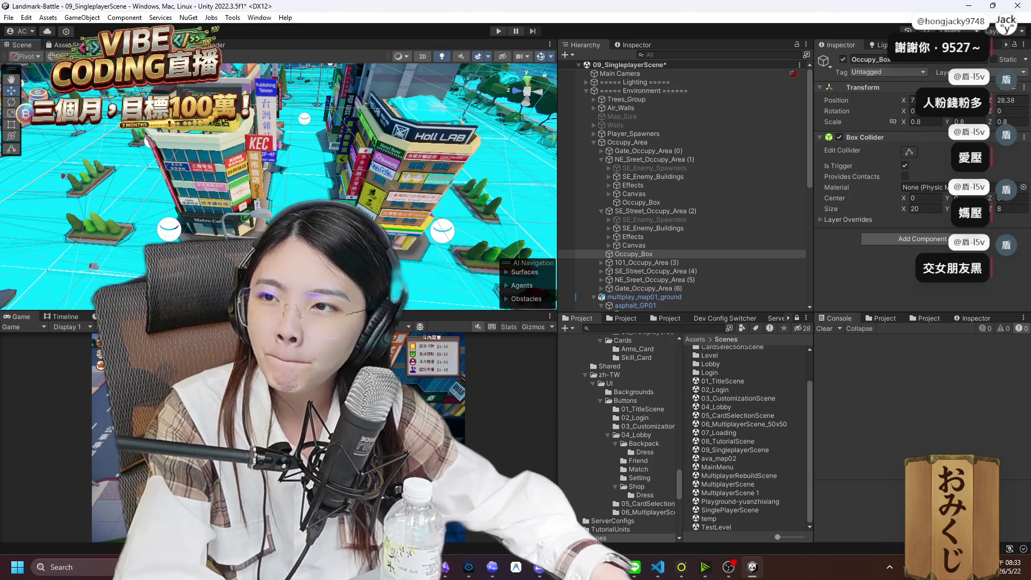
Frame the new Occupy_Box and undo accidentally nesting 101_Occupy_Area (3) under it.
double_click(659, 256)
double_click(644, 256)
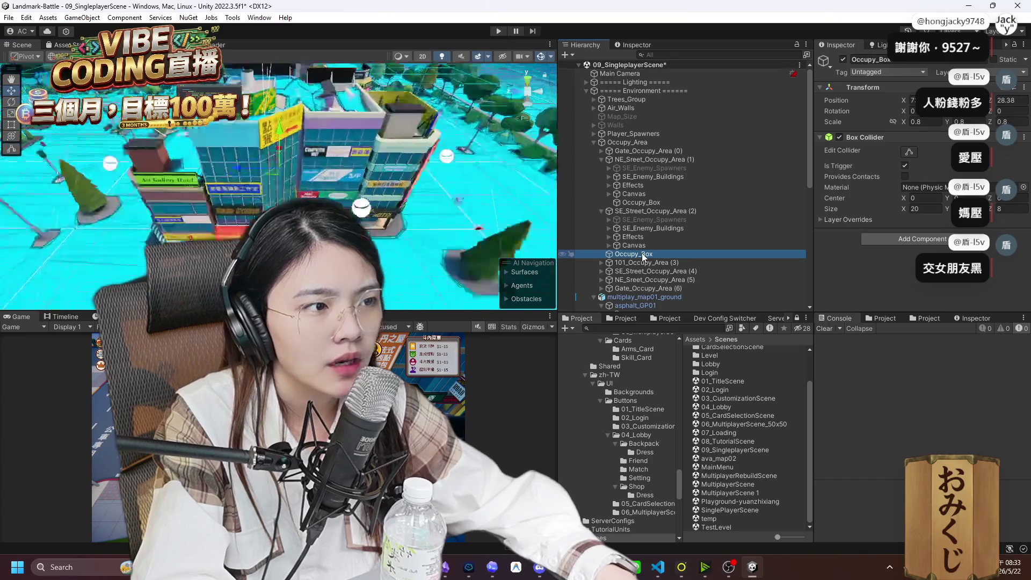
left_click_drag(656, 262, 654, 253)
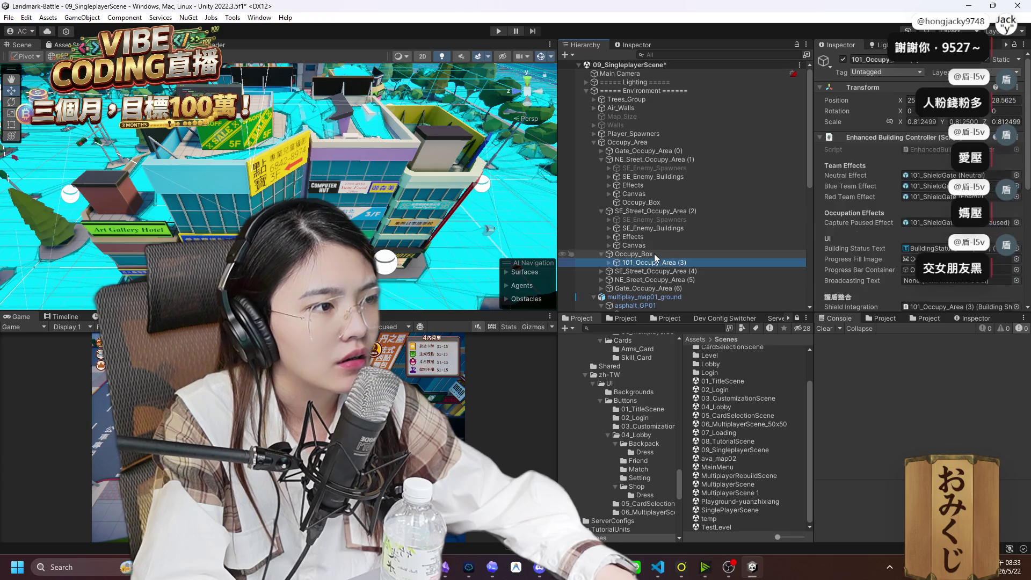
left_click(654, 253)
left_click(661, 261)
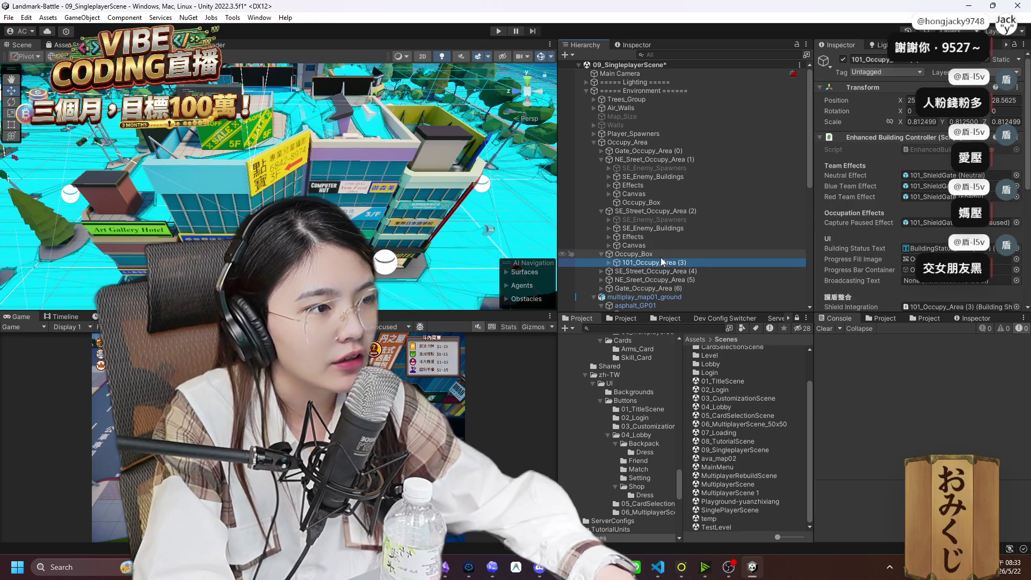
key("ctrl+z")
key("ctrl+z")
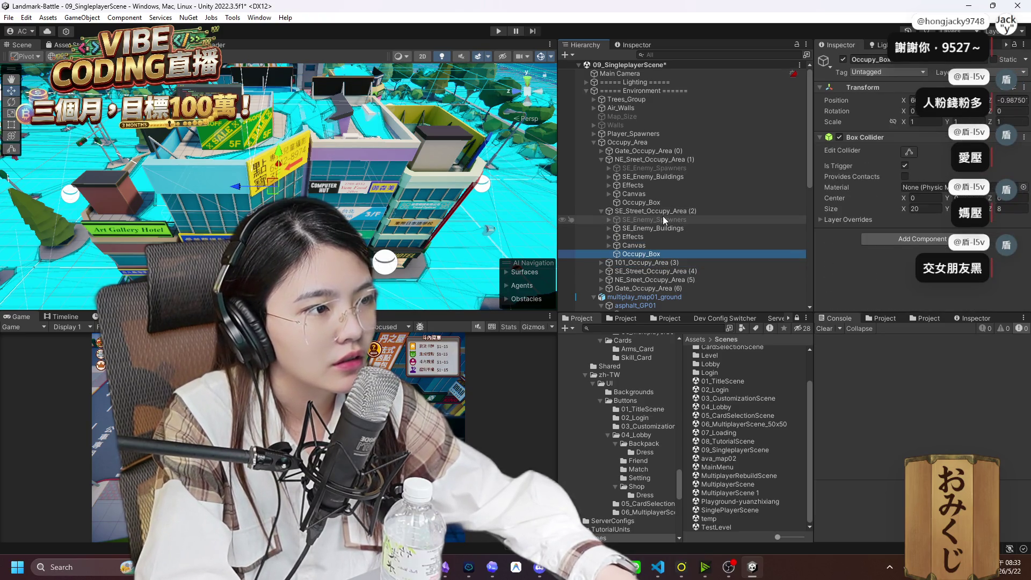
Reset Occupy_Box's Transform and set its Z position to -0.5.
right_click(908, 87)
left_click(927, 94)
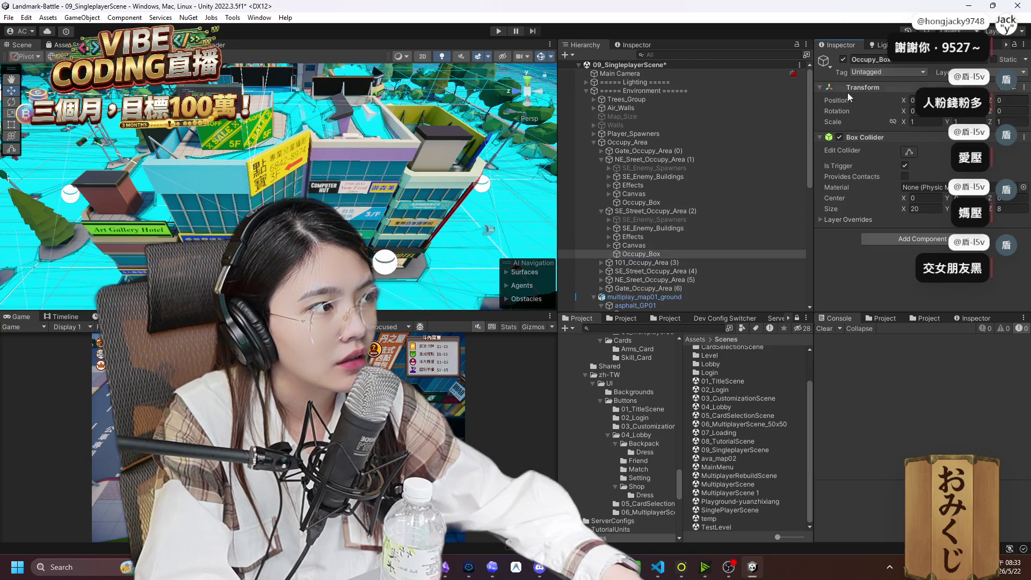
double_click(641, 254)
mouse_move(421, 287)
left_mouse_down()
mouse_move(437, 232)
mouse_move(417, 217)
left_mouse_up()
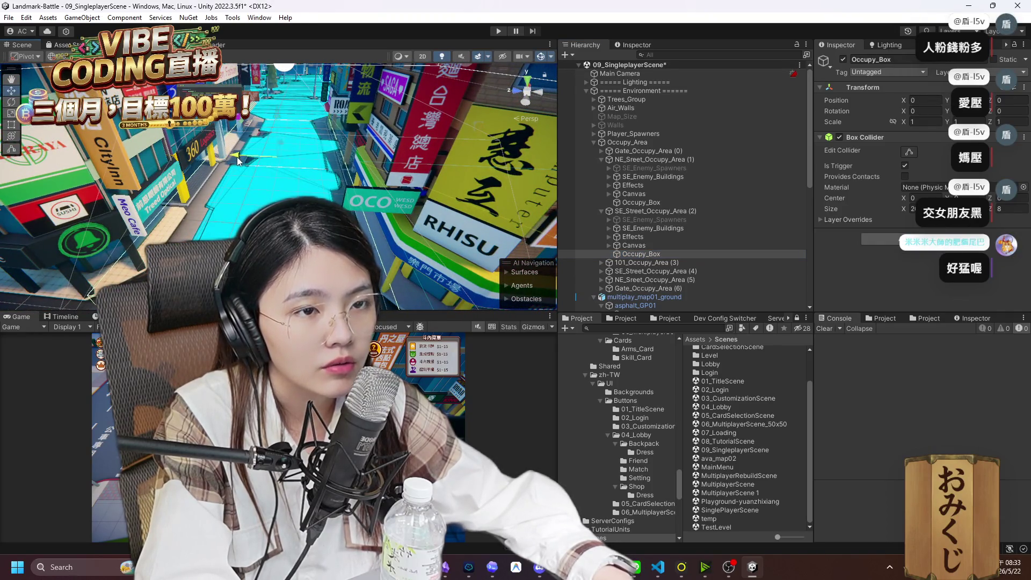
key("f")
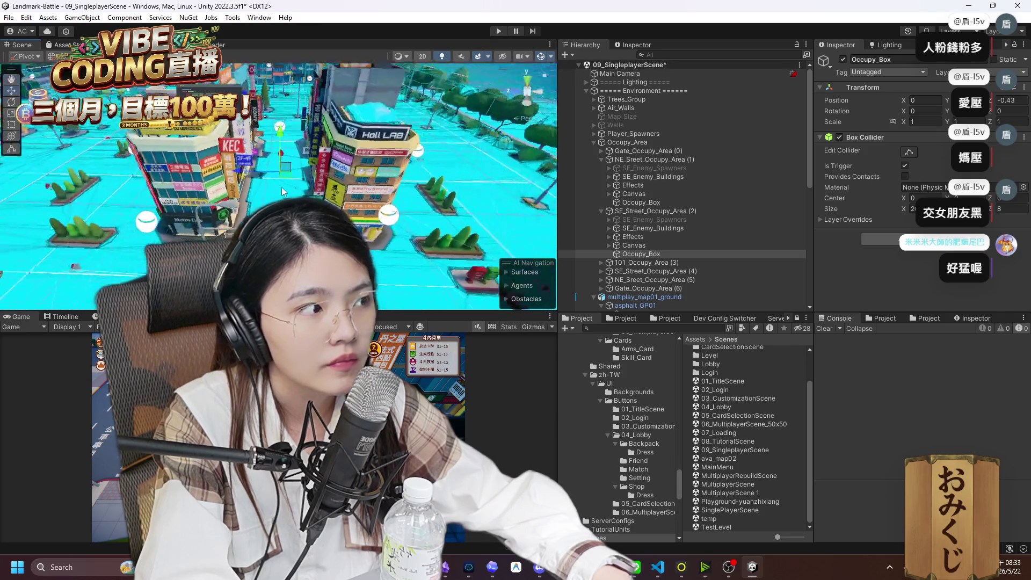
type("-0")
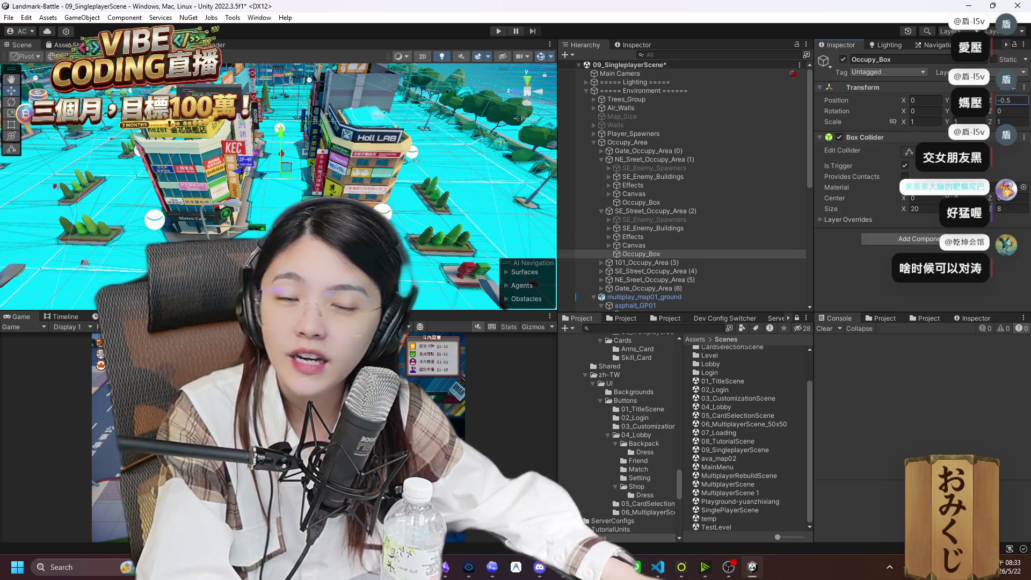
left_click_drag(301, 242, 231, 215)
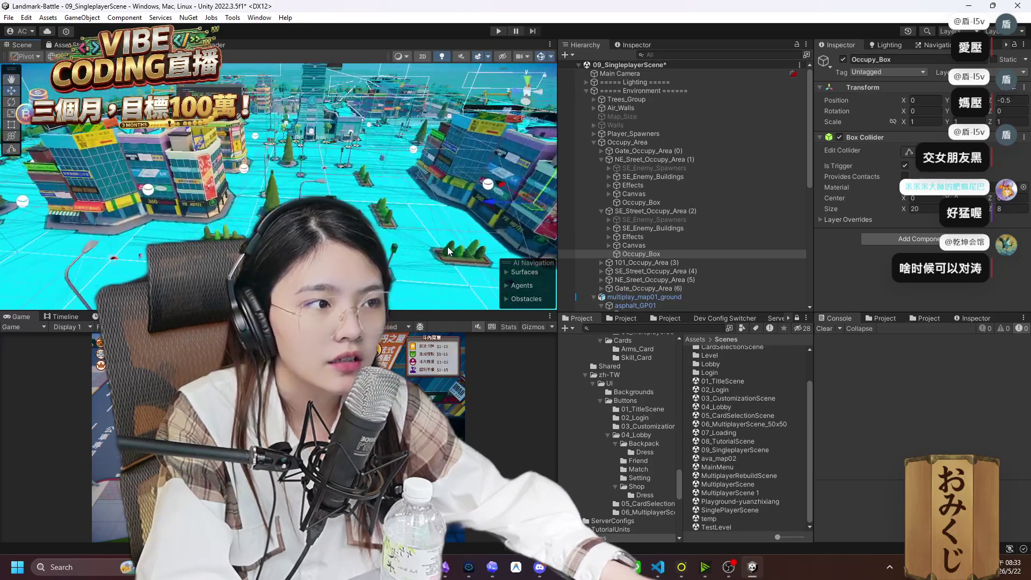
double_click(656, 271)
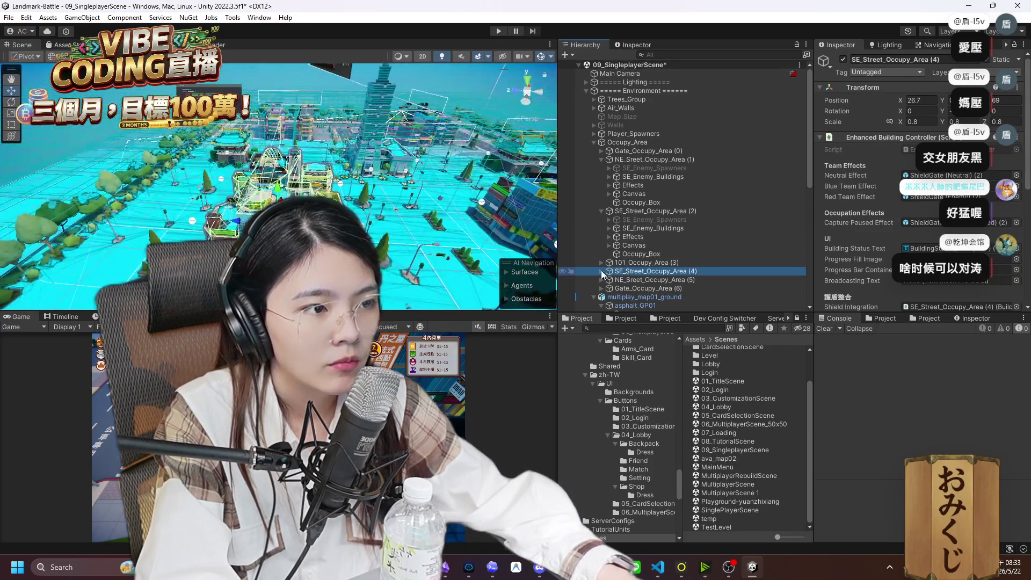
Select the Occupy_Box under SE_Street_Occupy_Area (4) and frame it to look down the street.
scroll(280, 185, "up", 8)
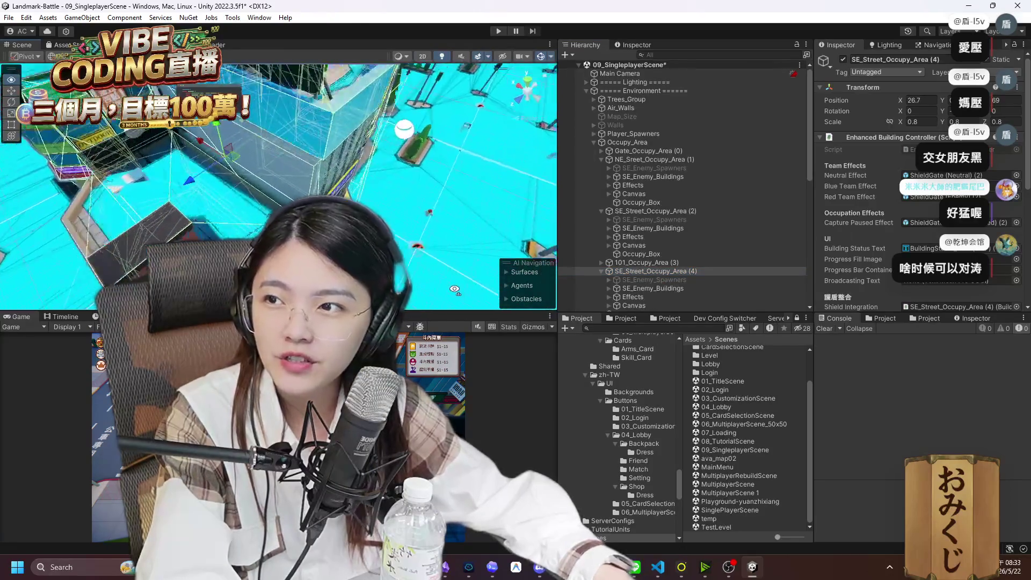
scroll(323, 215, "down", 6)
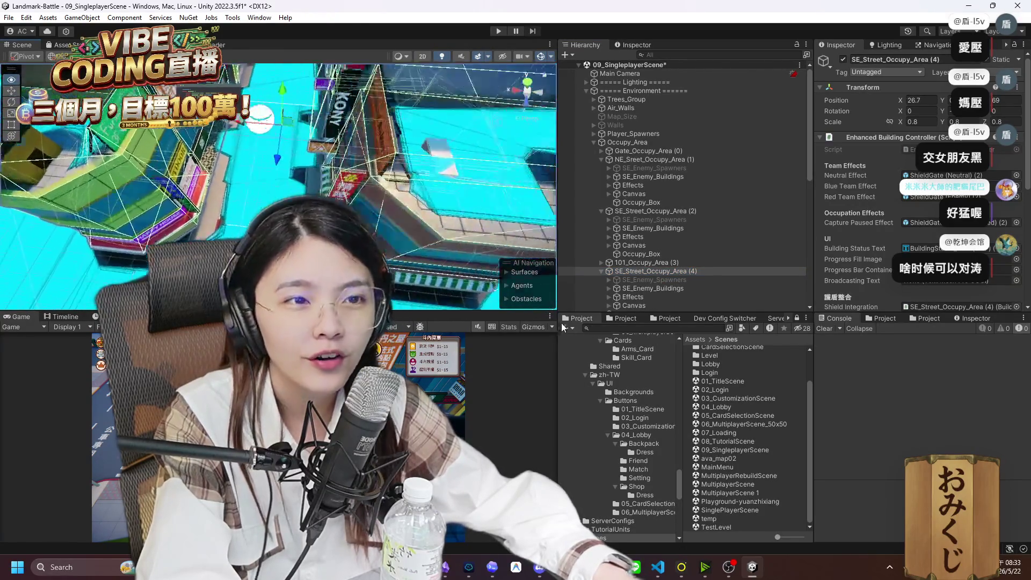
scroll(627, 279, "down", 3)
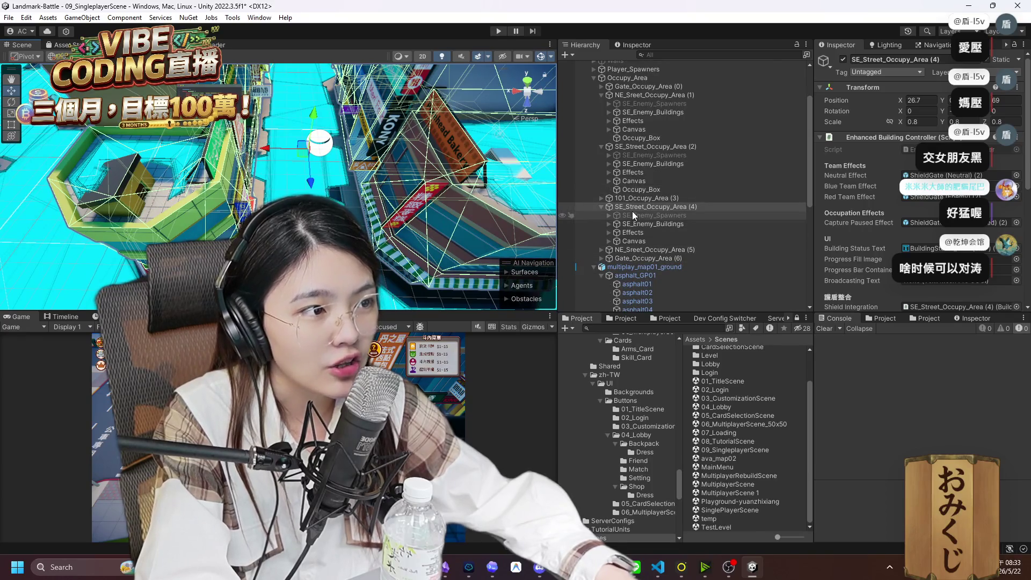
right_click(632, 208)
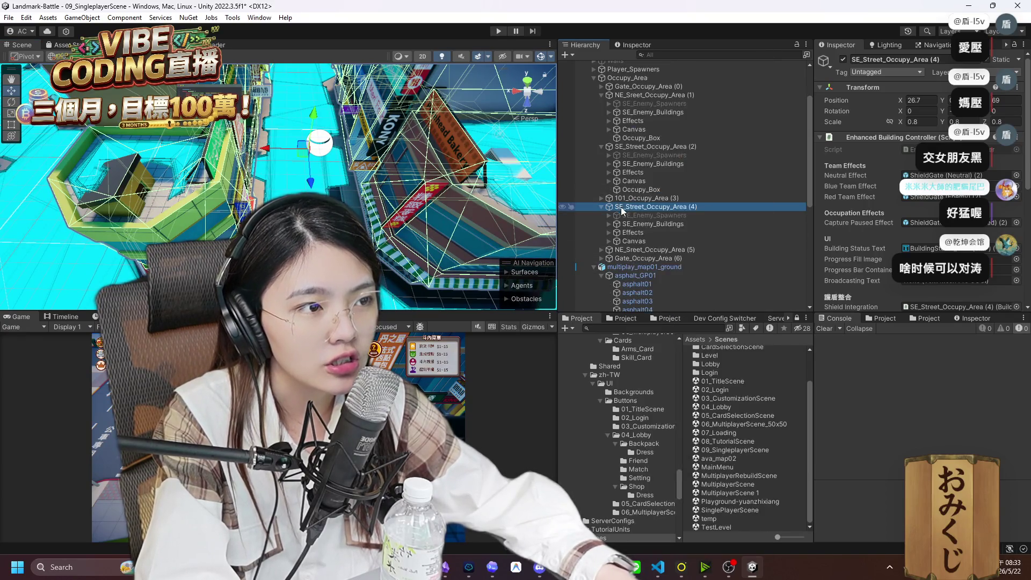
left_click(648, 257)
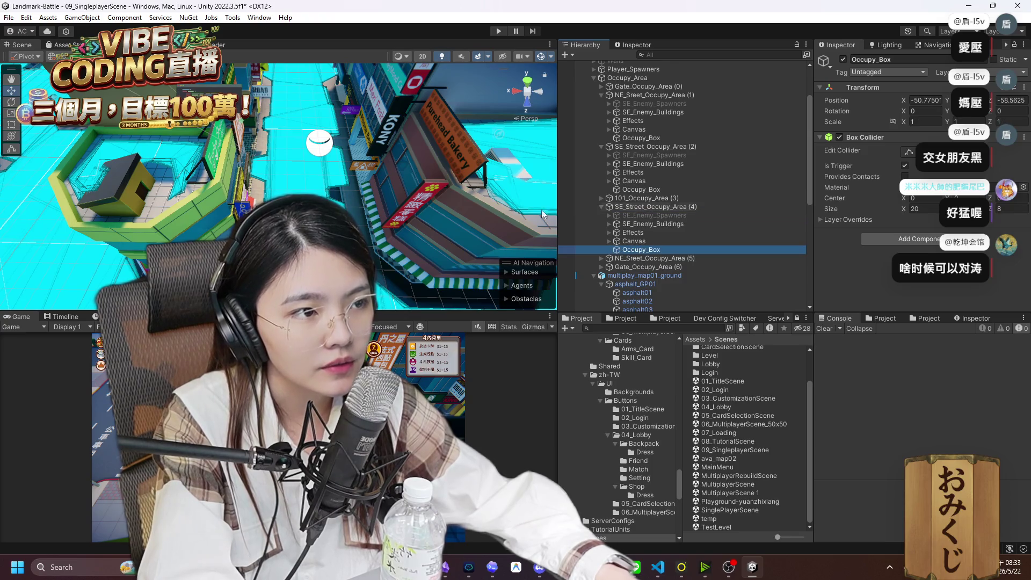
key("f")
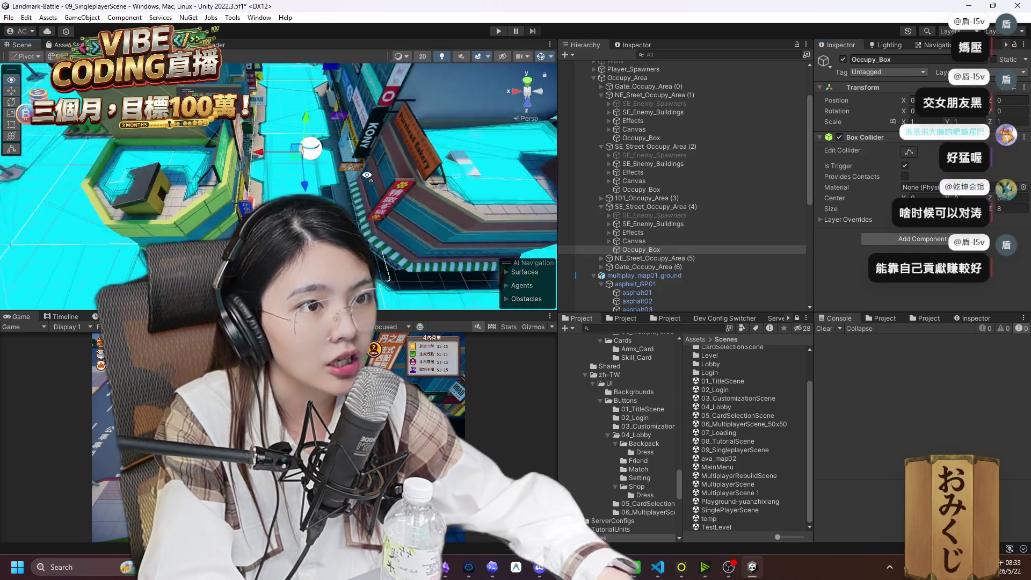
left_click_drag(380, 198, 273, 164)
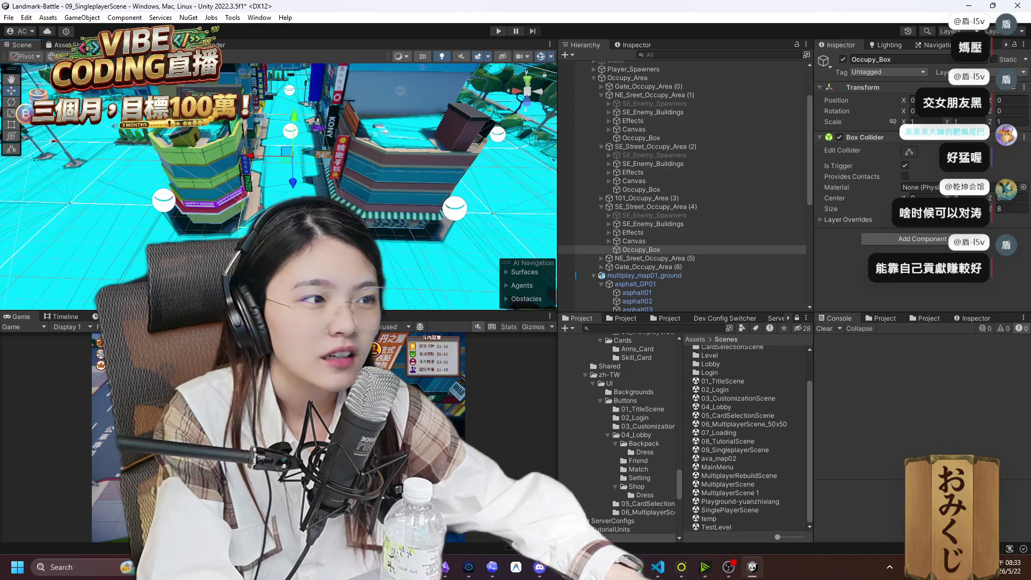
Nest an Occupy_Box under NE_Sreet_Occupy_Area (5) and frame it in the scene.
double_click(636, 258)
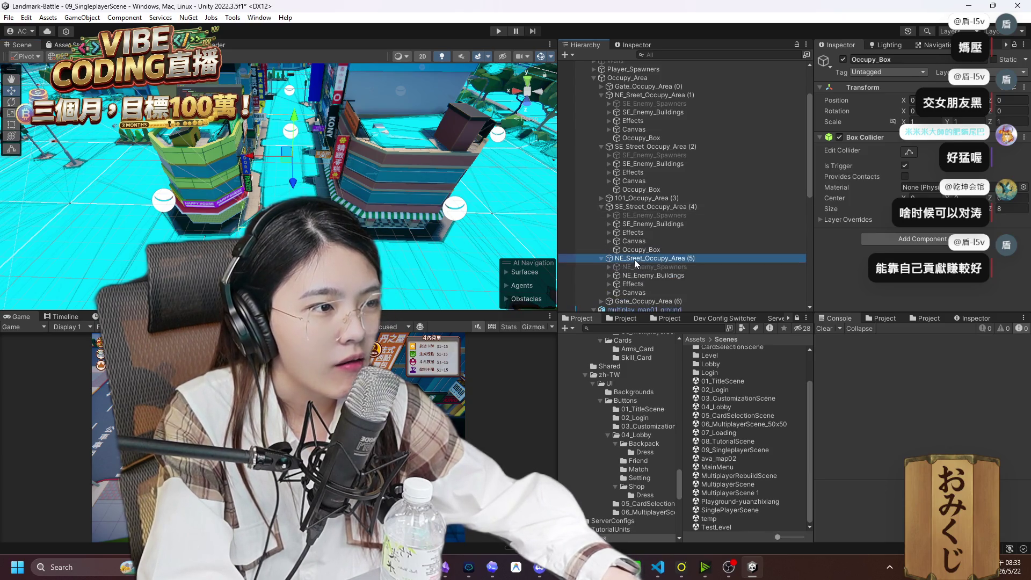
right_click(635, 260)
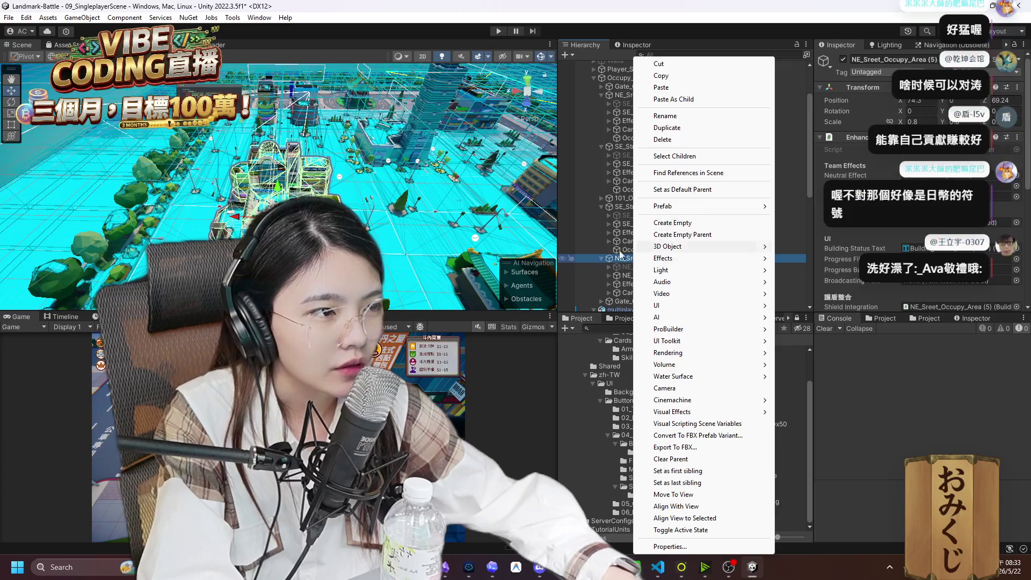
left_click(624, 260)
left_click(634, 302)
left_click_drag(649, 261, 648, 259)
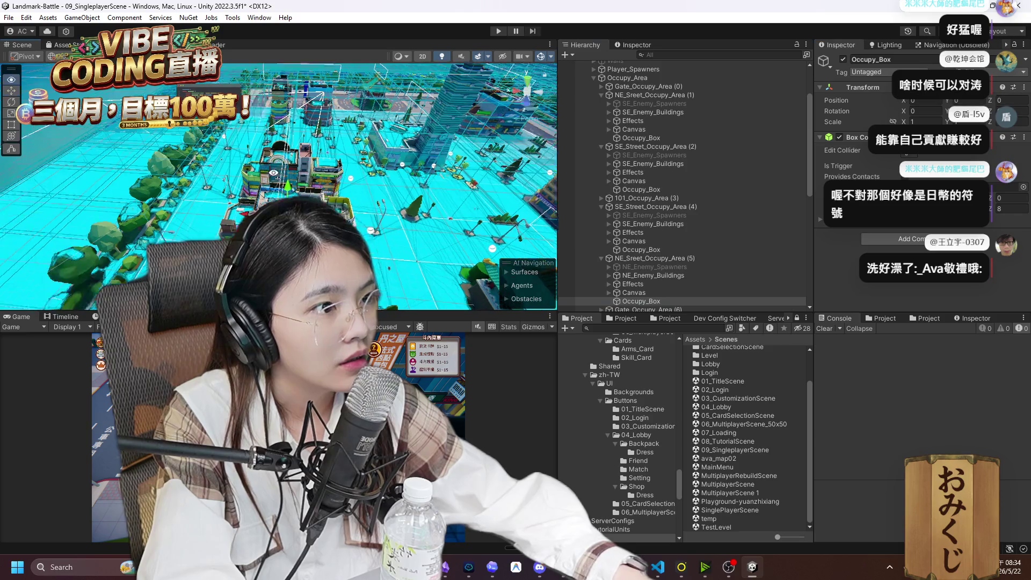
key("f")
mouse_move(531, 215)
left_mouse_down()
mouse_move(576, 217)
mouse_move(558, 198)
mouse_move(673, 233)
left_mouse_up()
scroll(675, 240, "down", 3)
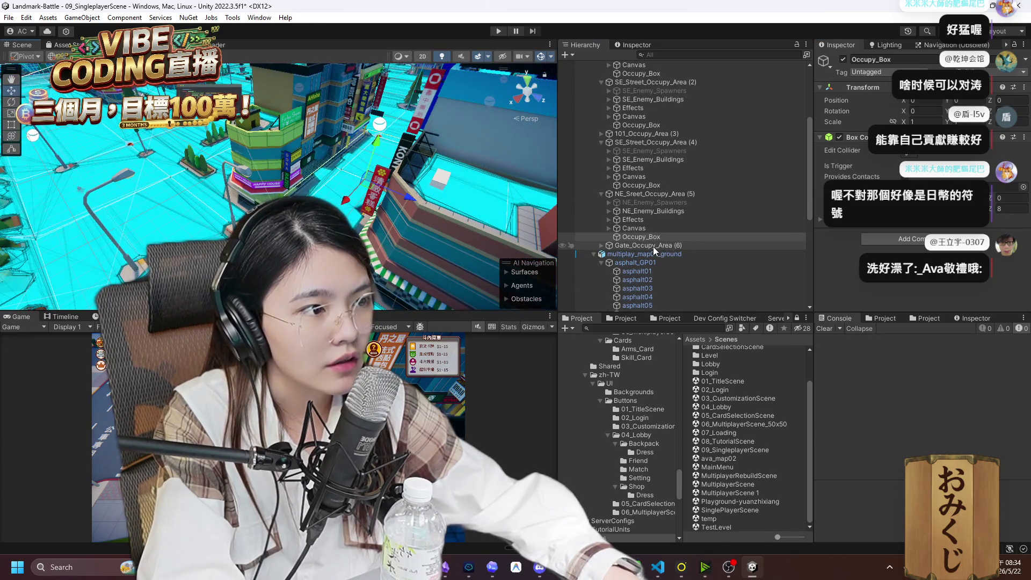
Collapse the other occupy areas and create an empty child under Gate_Occupy_Area (0).
left_click(601, 194)
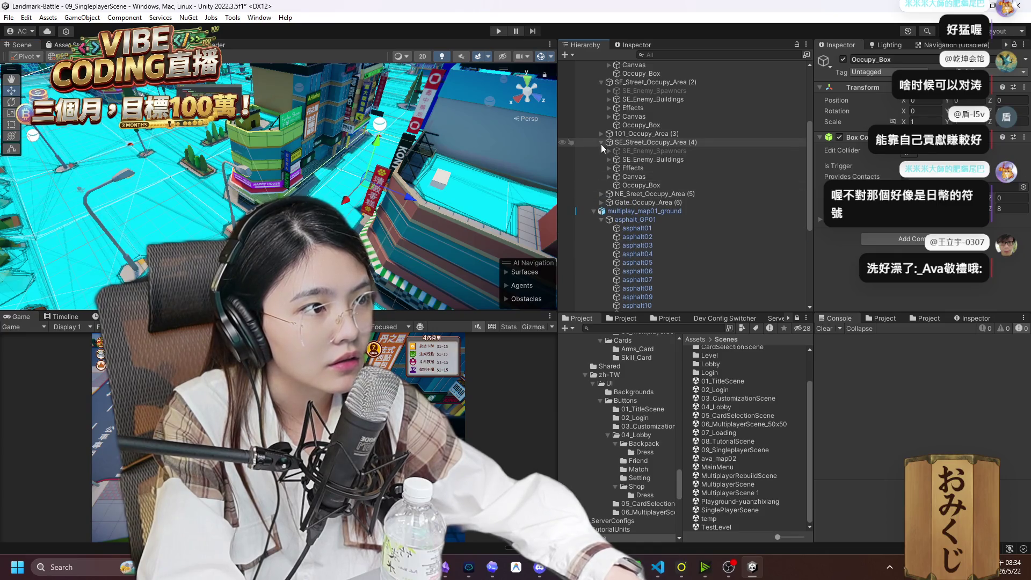
left_click(601, 143)
scroll(618, 150, "up", 3)
left_click(601, 147)
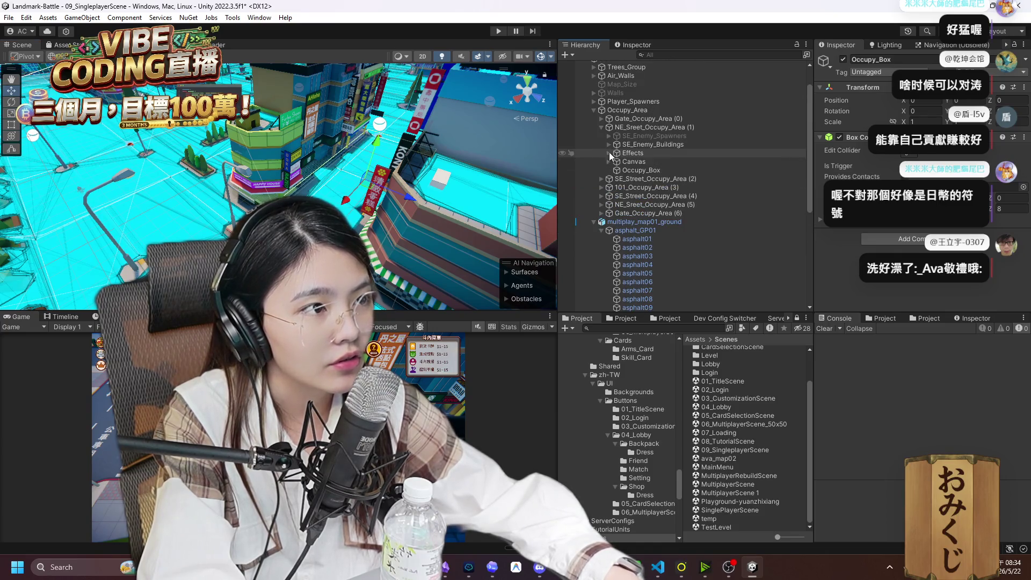
left_click(602, 126)
double_click(643, 120)
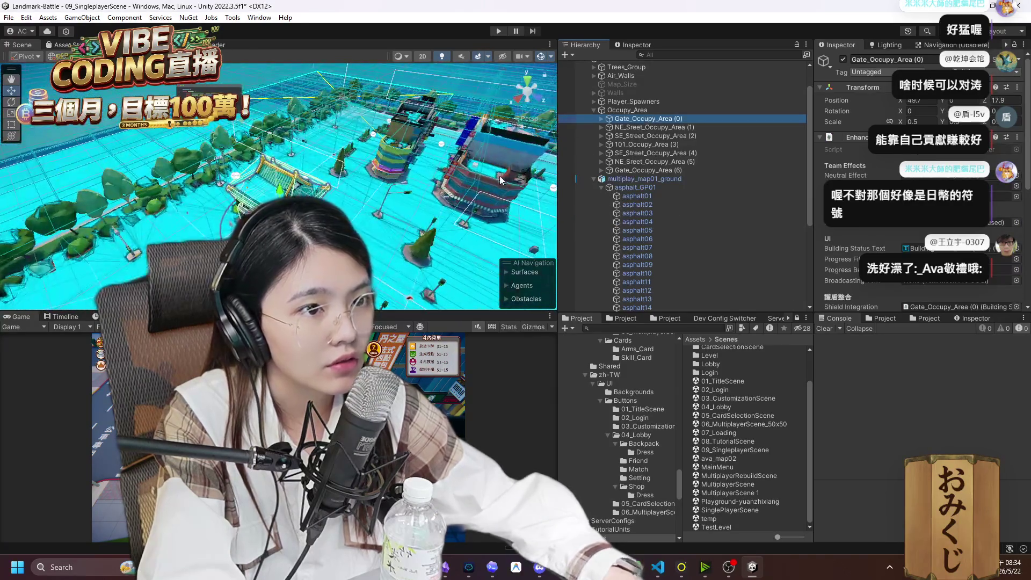
left_click(601, 118)
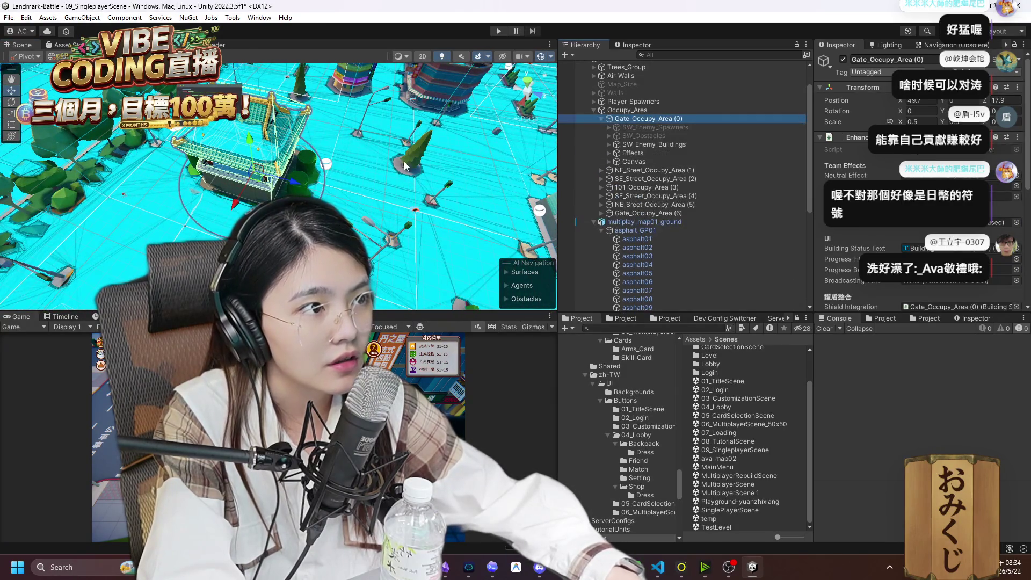
scroll(376, 162, "up", 5)
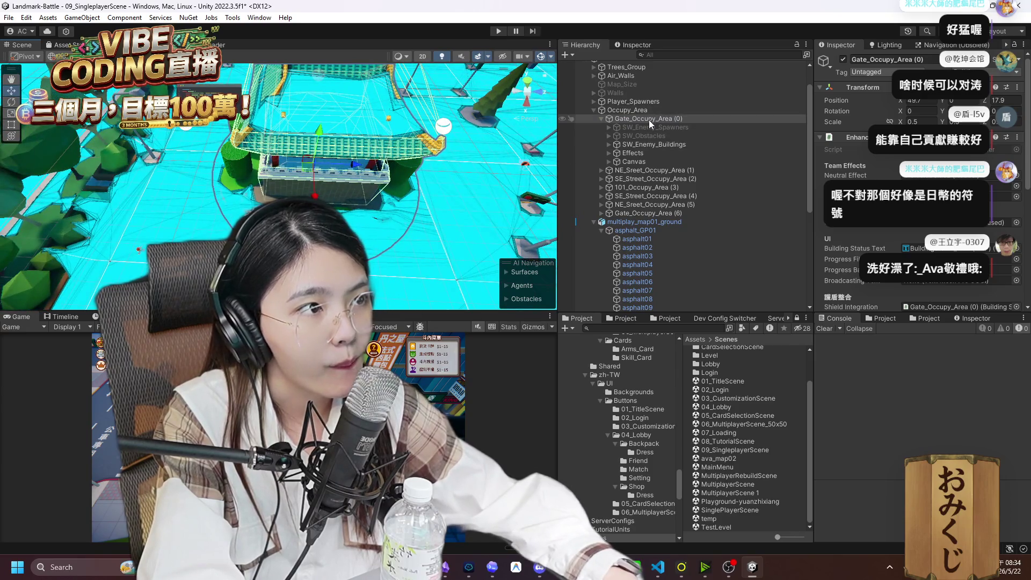
right_click(649, 118)
left_click(705, 235)
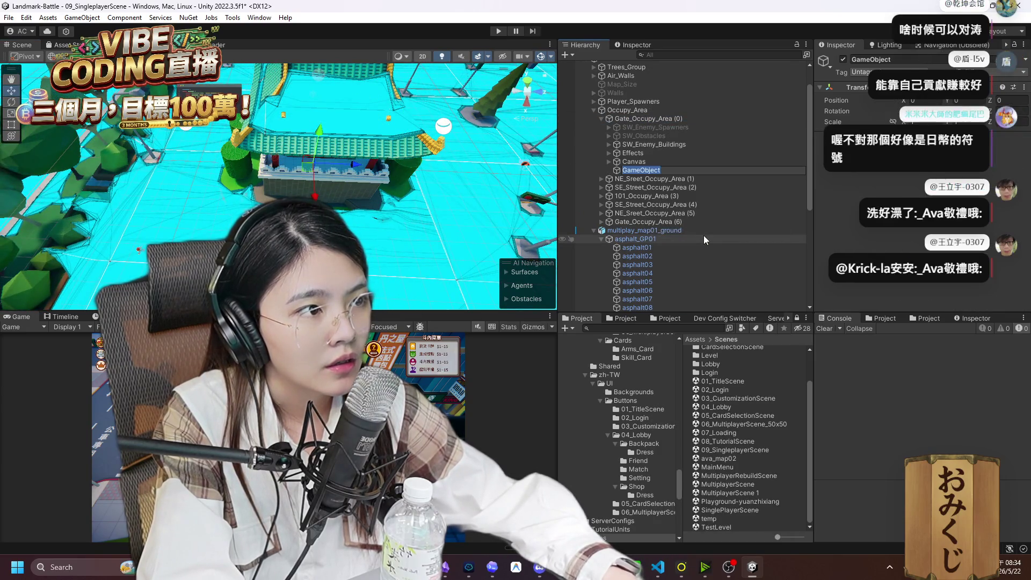
Name the new child object Occupy_Circle.
type("Oc")
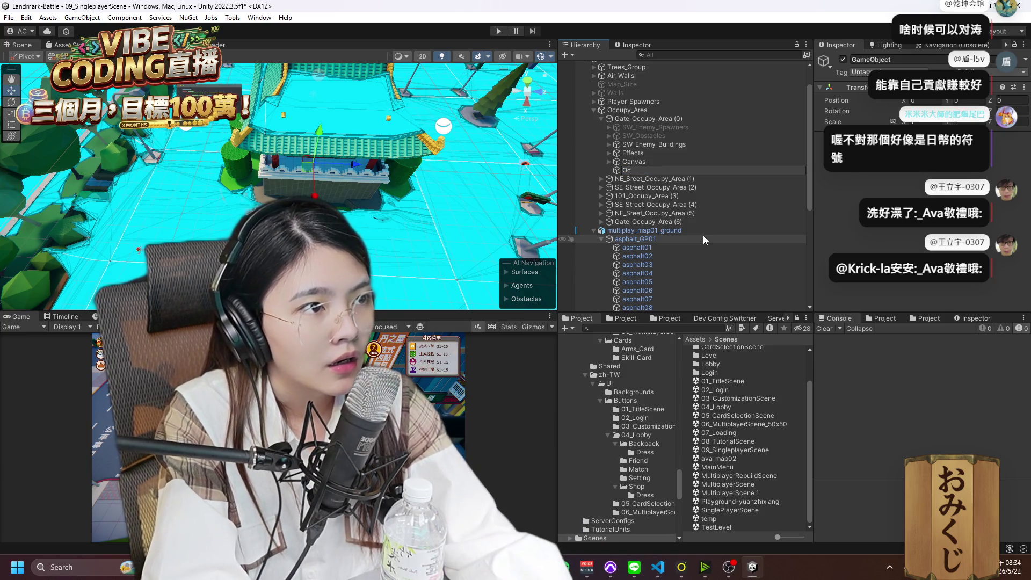
type("cupy_")
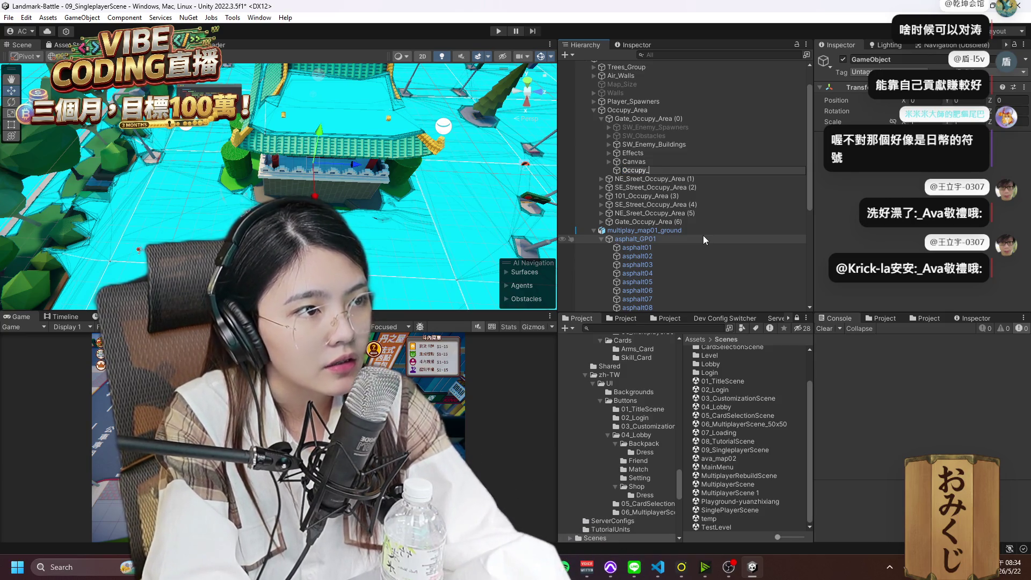
type("Ci")
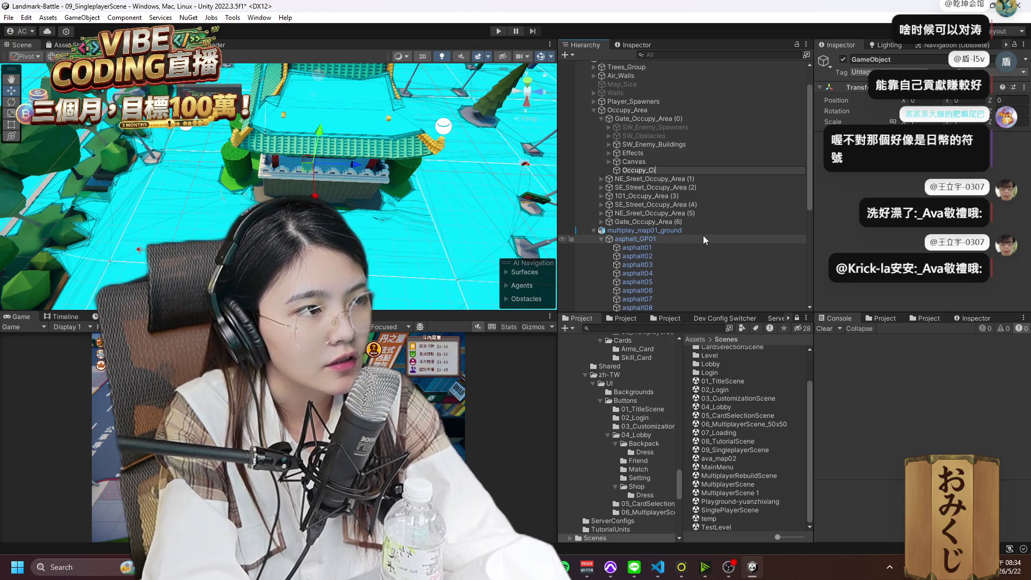
type("rcle")
key("Return")
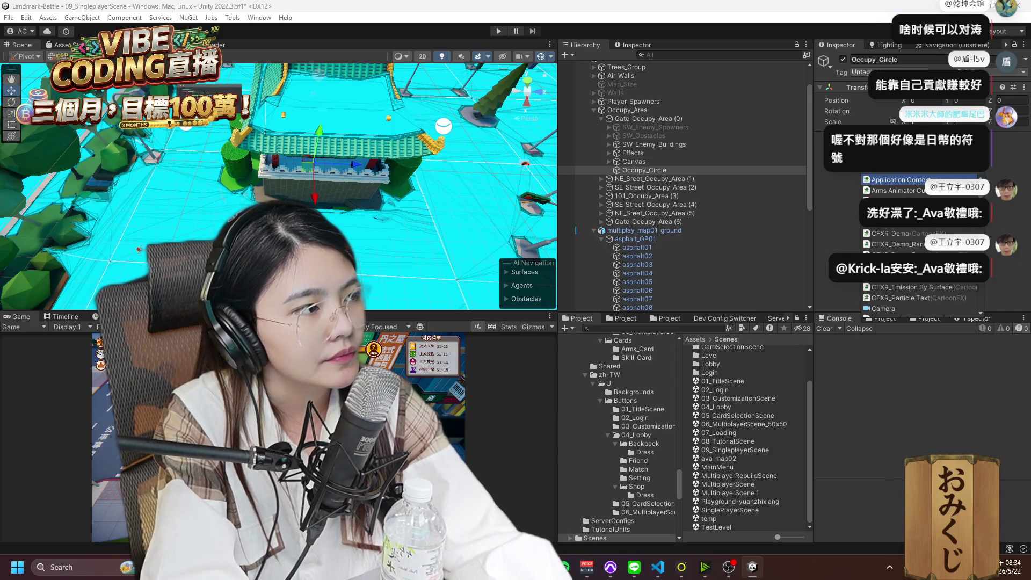
Add a Sphere Collider component to Occupy_Circle.
key("BackSpace")
key("BackSpace")
key("BackSpace")
type("circle")
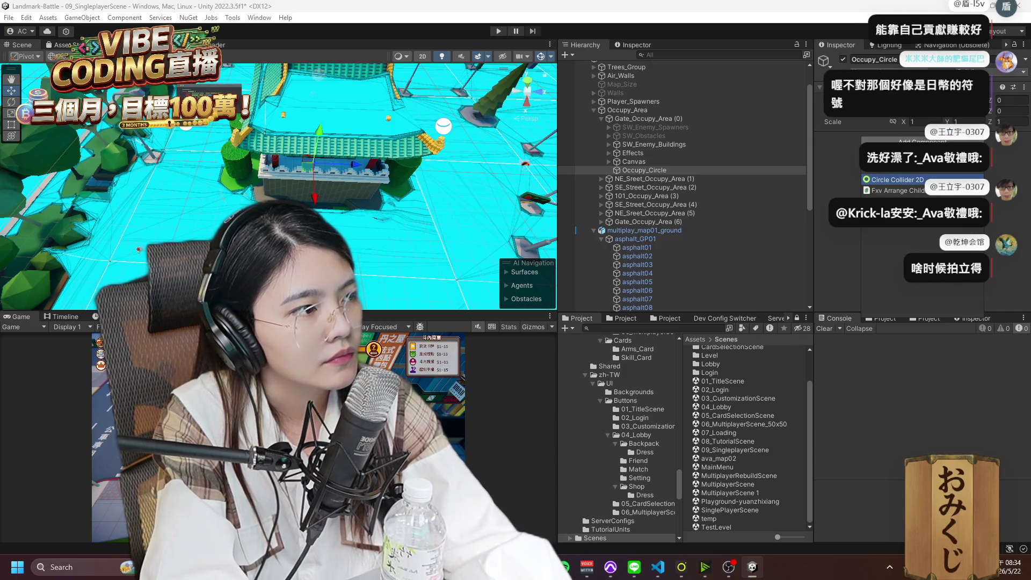
key("BackSpace")
key("BackSpace")
key("BackSpace")
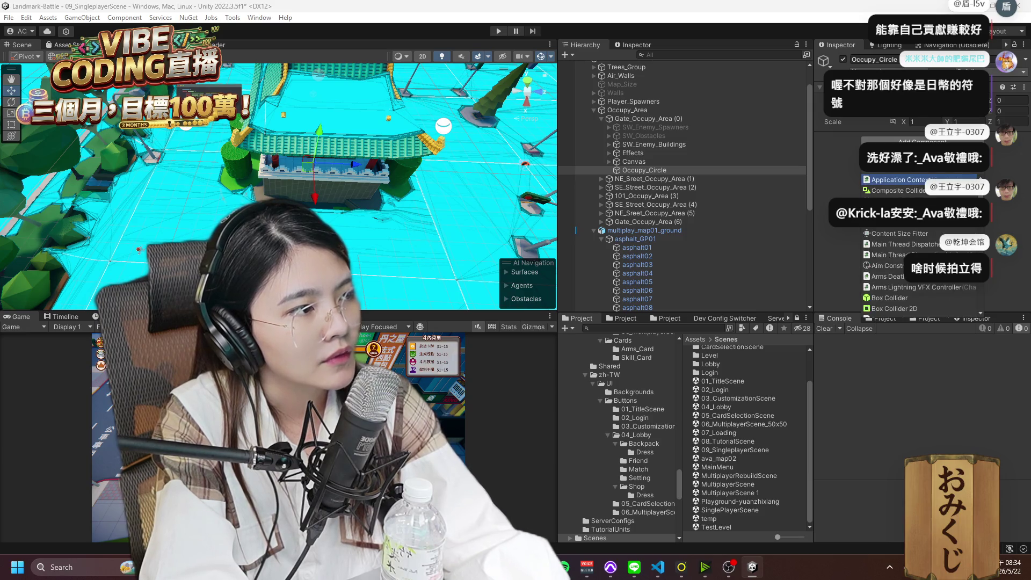
type("collider")
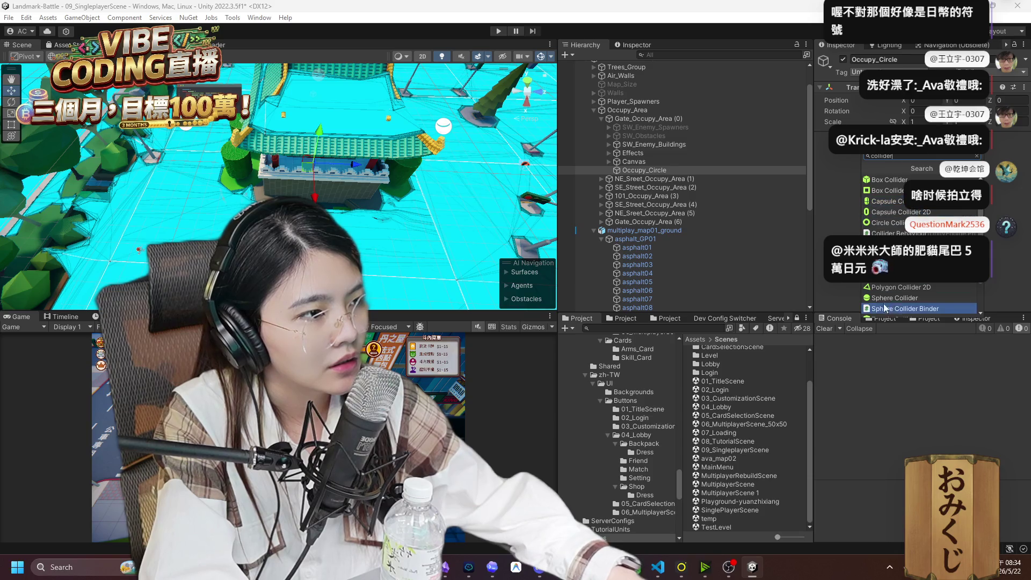
left_click(912, 298)
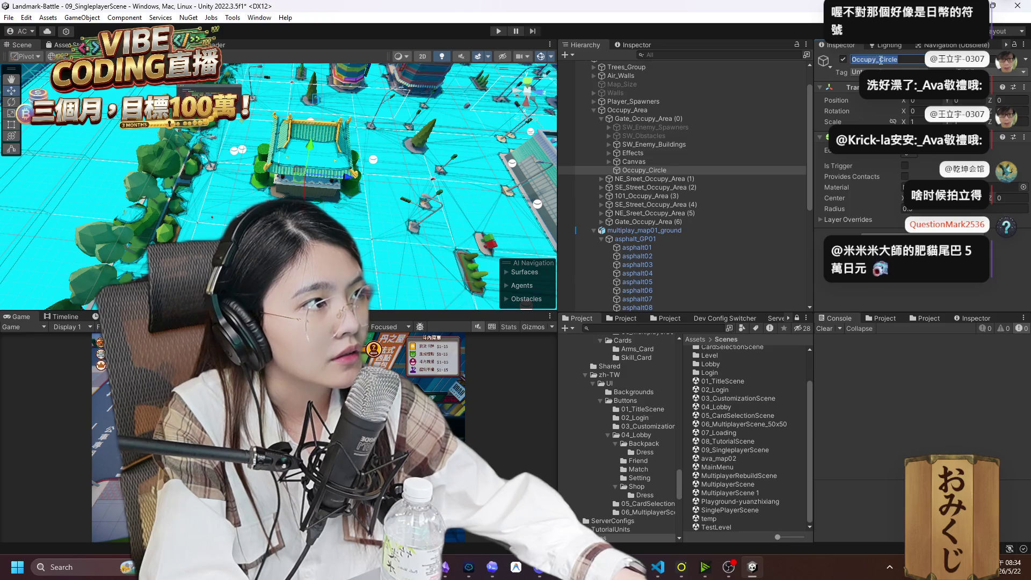
Rename the object from Occupy_Circle to Occupy_Box.
key("BackSpace")
key("BackSpace")
key("BackSpace")
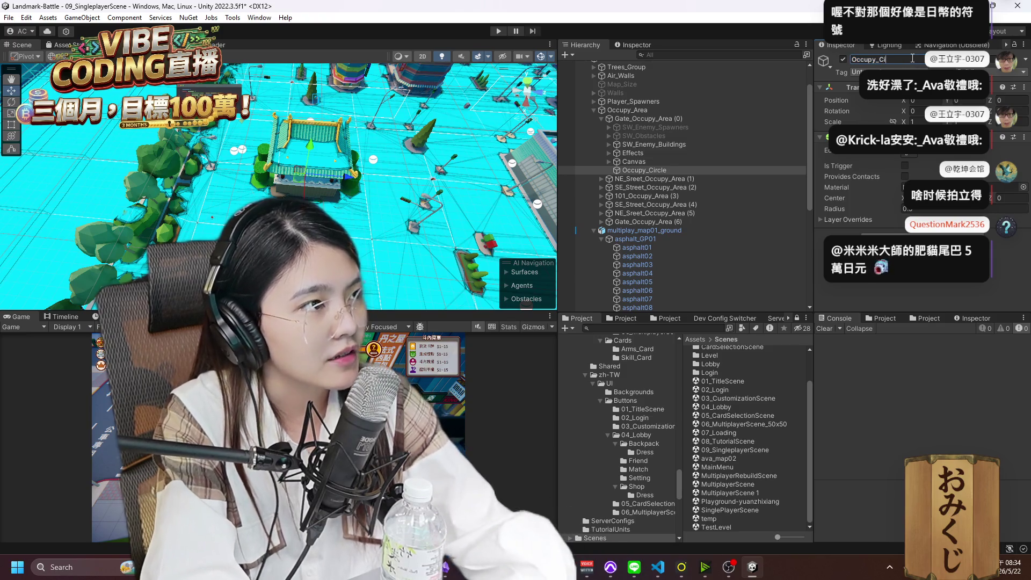
type("Box")
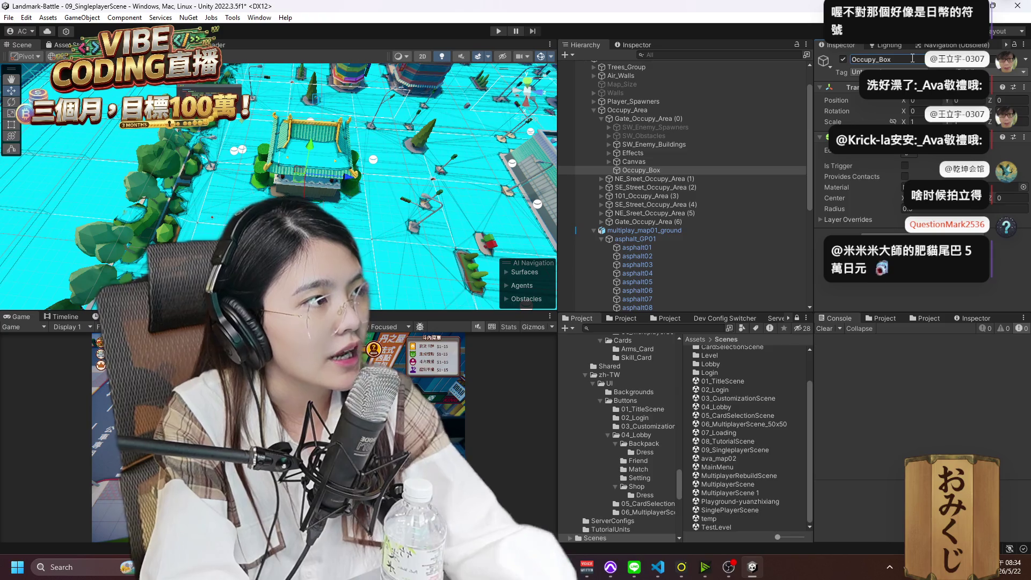
key("Return")
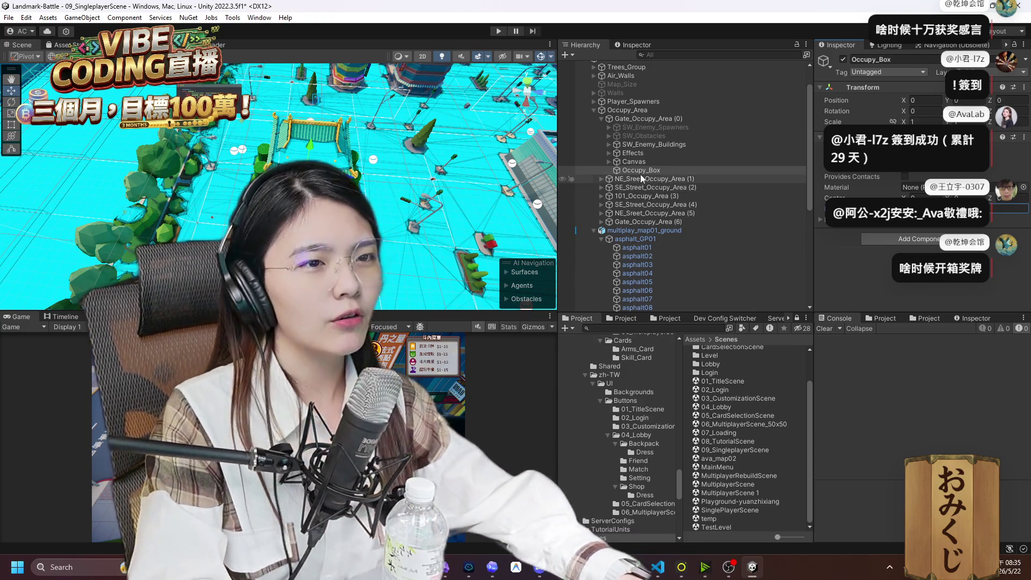
left_click_drag(386, 209, 371, 189)
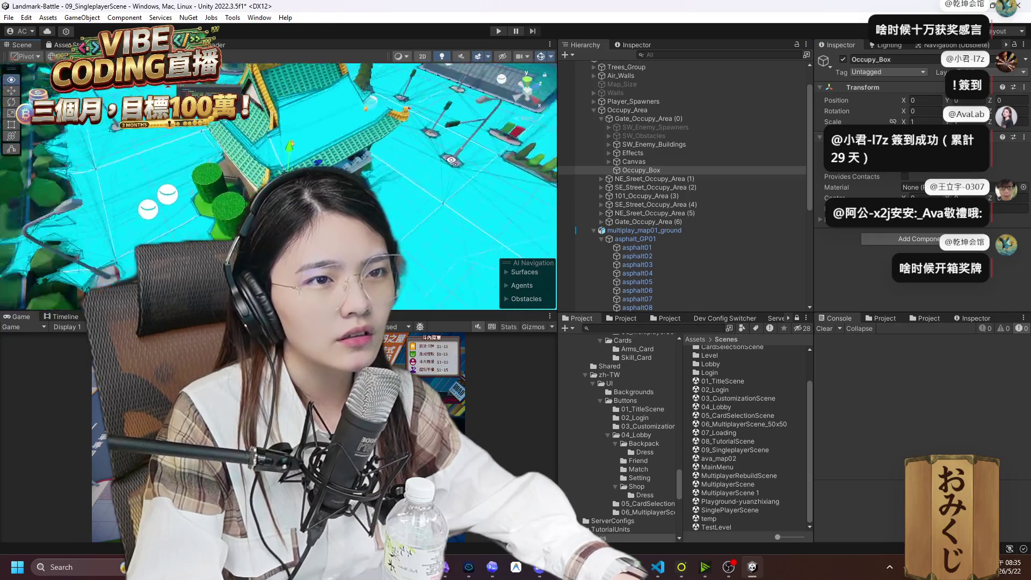
double_click(639, 169)
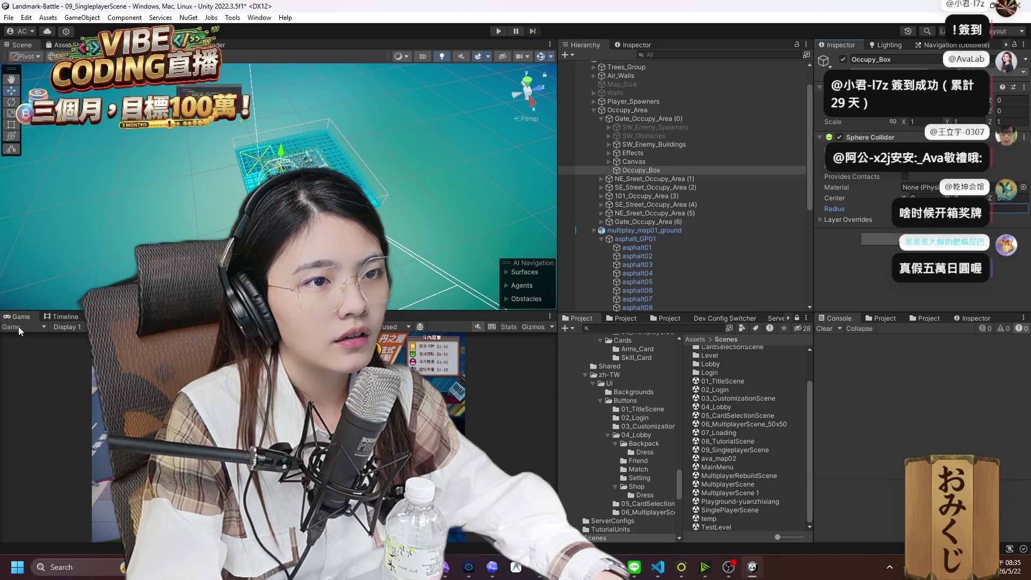
mouse_move(552, 253)
left_mouse_down()
mouse_move(395, 219)
mouse_move(371, 172)
mouse_move(397, 204)
left_mouse_up()
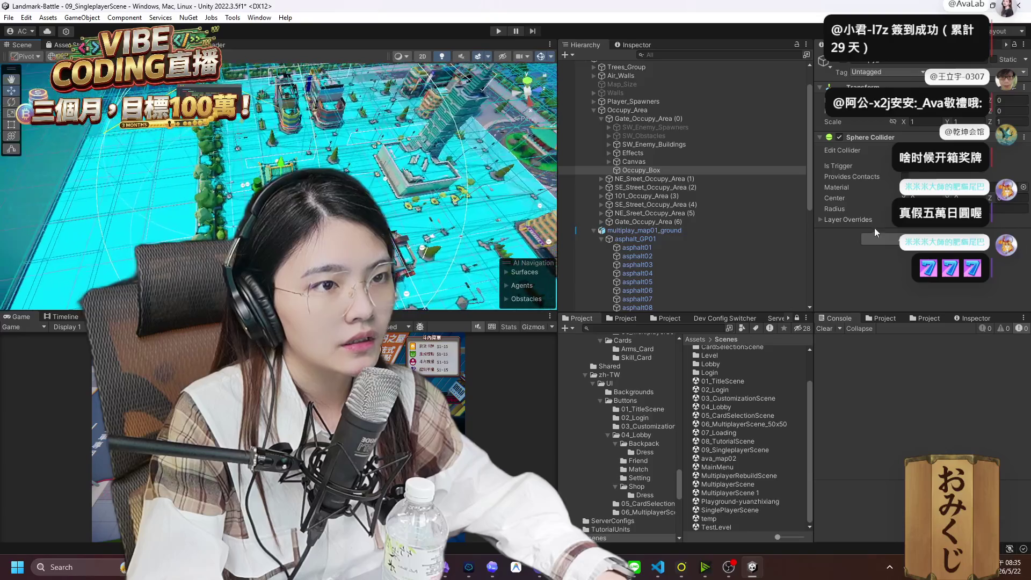
left_click(832, 209)
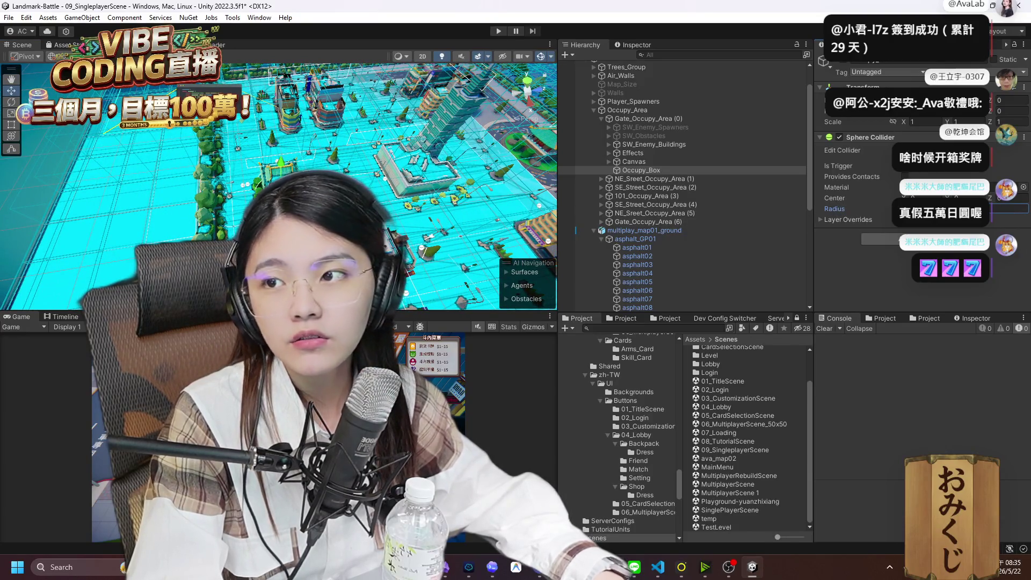
mouse_move(164, 196)
left_mouse_down()
mouse_move(2, 297)
mouse_move(537, 73)
left_mouse_up()
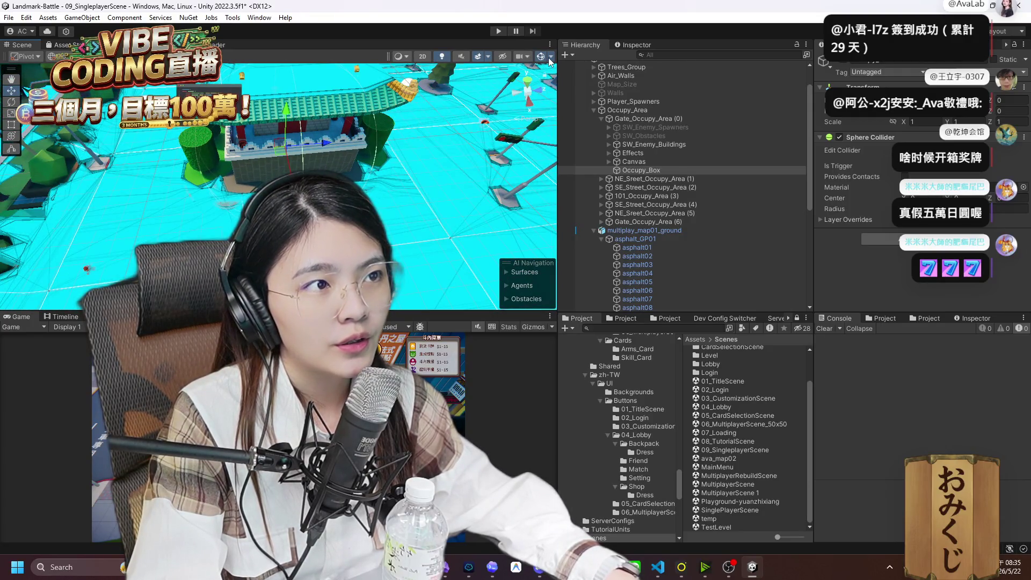
left_click(551, 57)
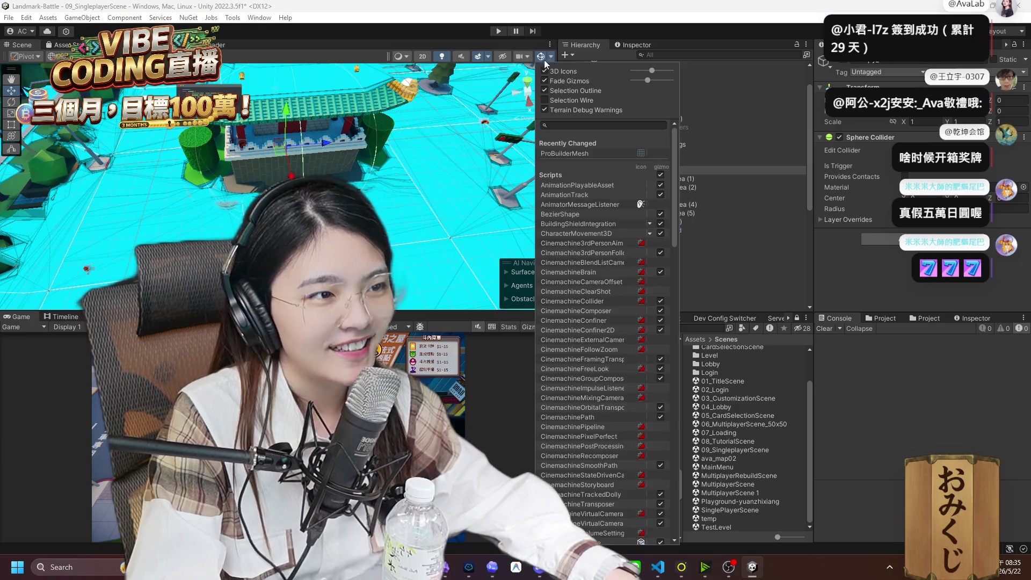
left_click(550, 56)
left_click(550, 57)
left_click(550, 57)
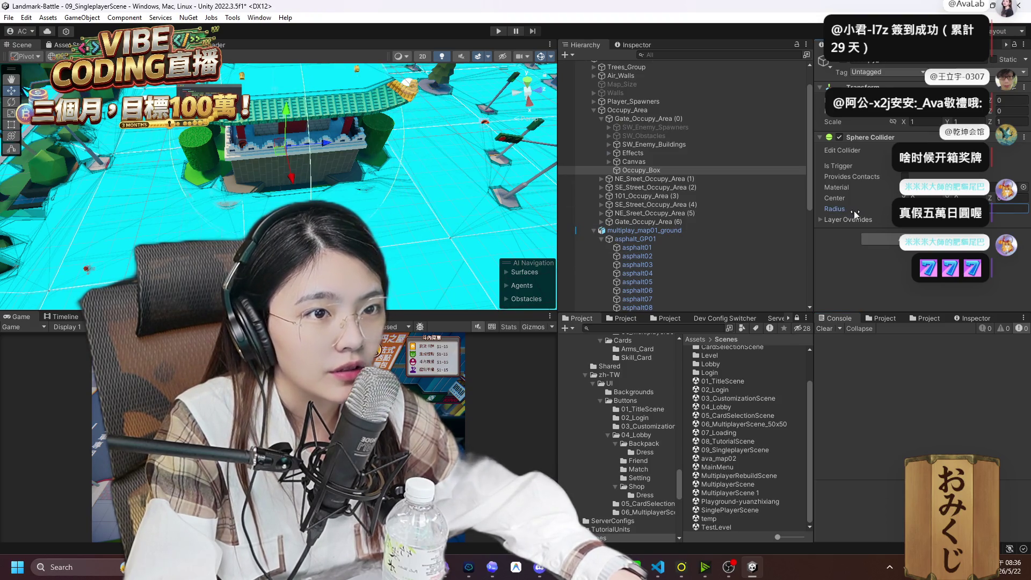
mouse_move(459, 215)
left_mouse_down()
mouse_move(476, 216)
mouse_move(297, 194)
mouse_move(263, 203)
left_mouse_up()
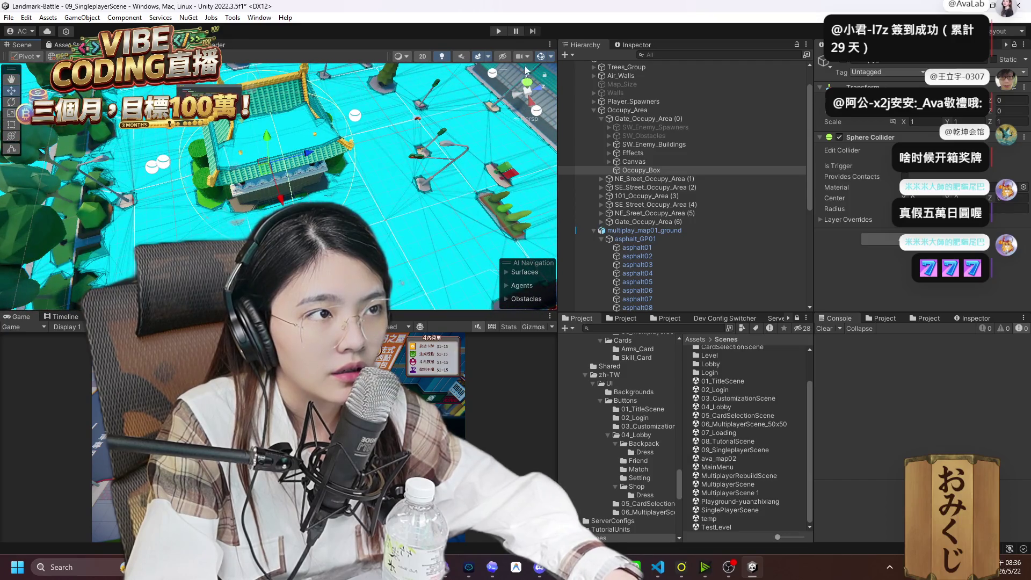
left_click(541, 57)
left_click(542, 58)
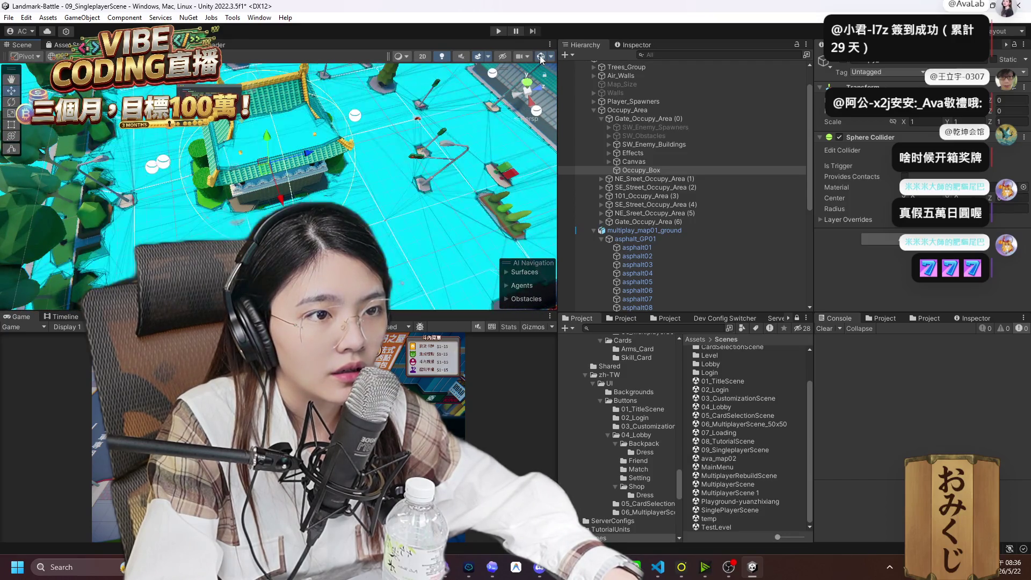
left_click(541, 58)
left_click(541, 58)
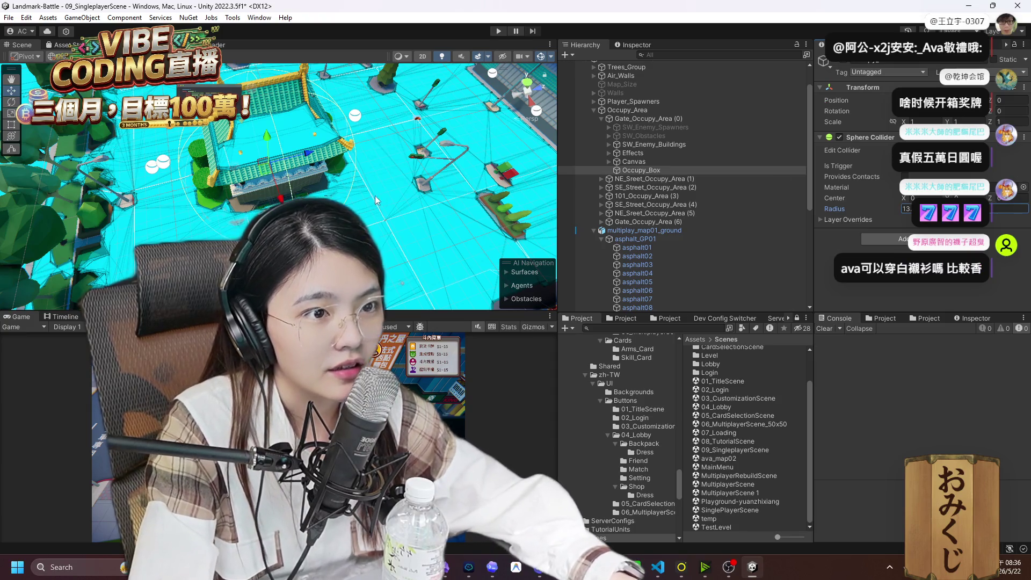
left_click(542, 58)
left_click_drag(542, 55, 524, 161)
left_click(541, 58)
left_click(541, 58)
left_click(542, 58)
mouse_move(542, 58)
left_mouse_down()
mouse_move(492, 131)
mouse_move(393, 174)
mouse_move(529, 102)
mouse_move(877, 116)
left_mouse_up()
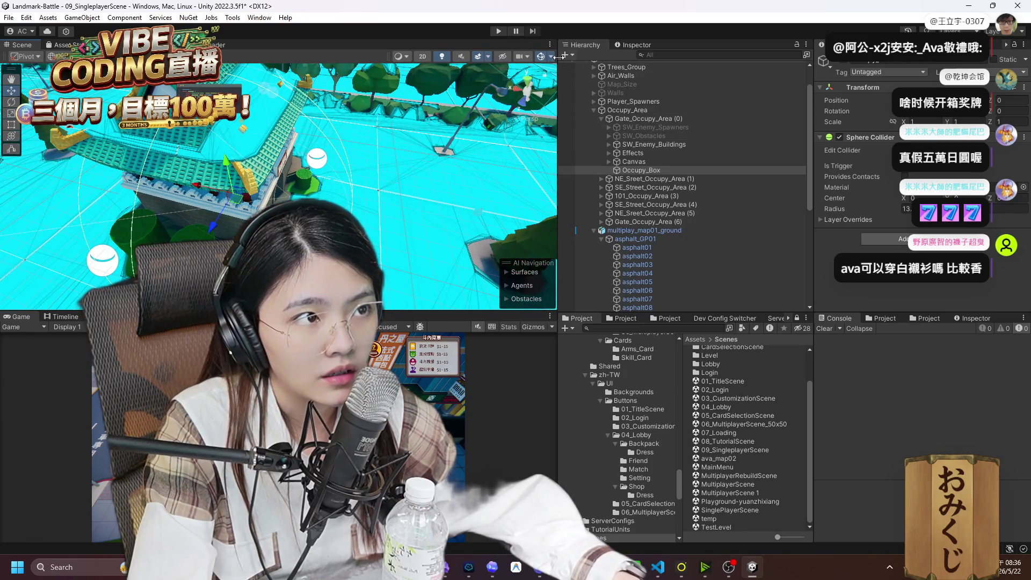
left_click(540, 57)
left_click(540, 58)
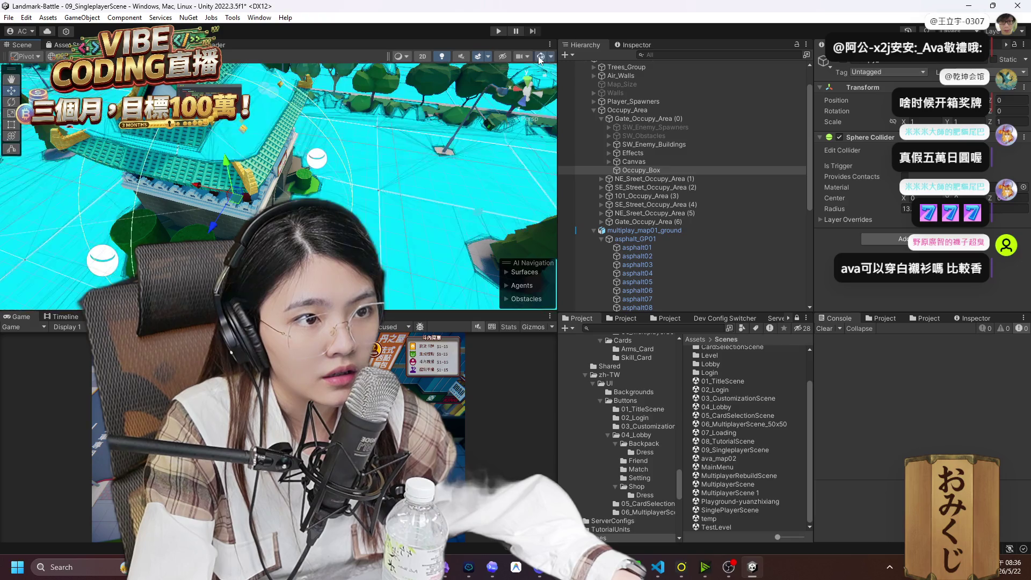
scroll(240, 211, "down", 5)
left_click_drag(239, 212, 102, 225)
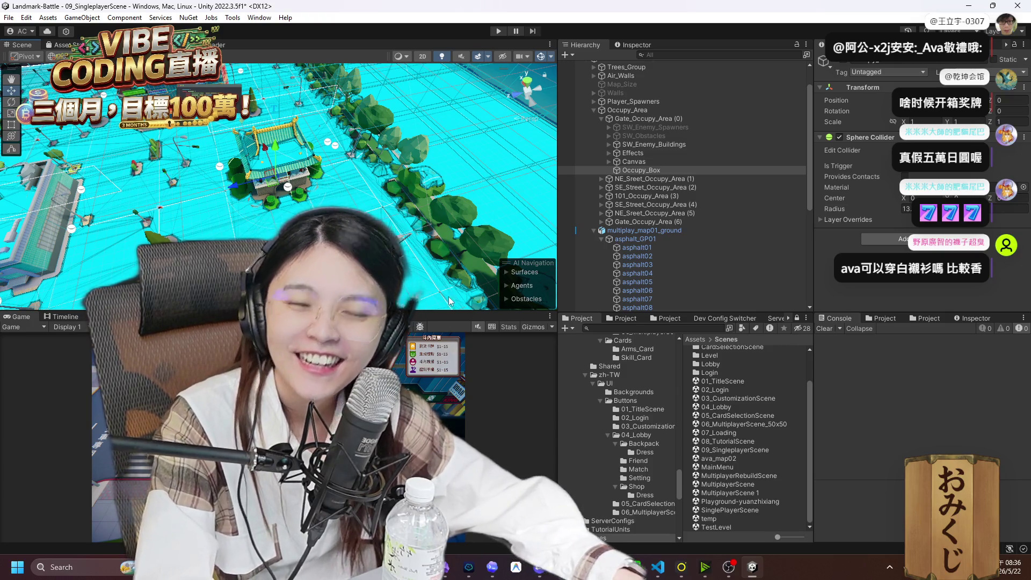
left_click_drag(412, 253, 290, 180)
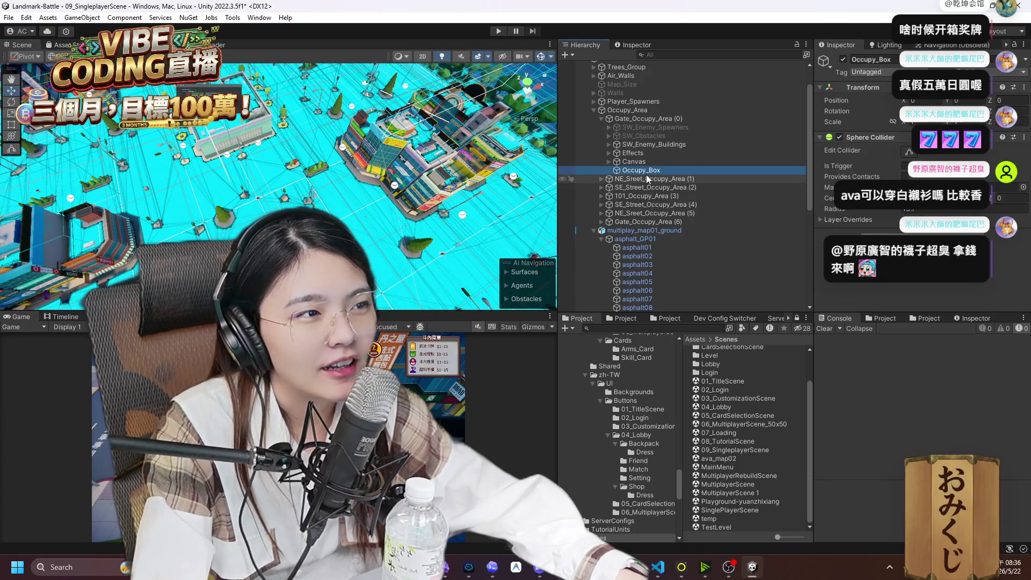
Move an Occupy_Box under Gate_Occupy_Area (6) and set its Z position to 0.
left_click(602, 119)
double_click(653, 121)
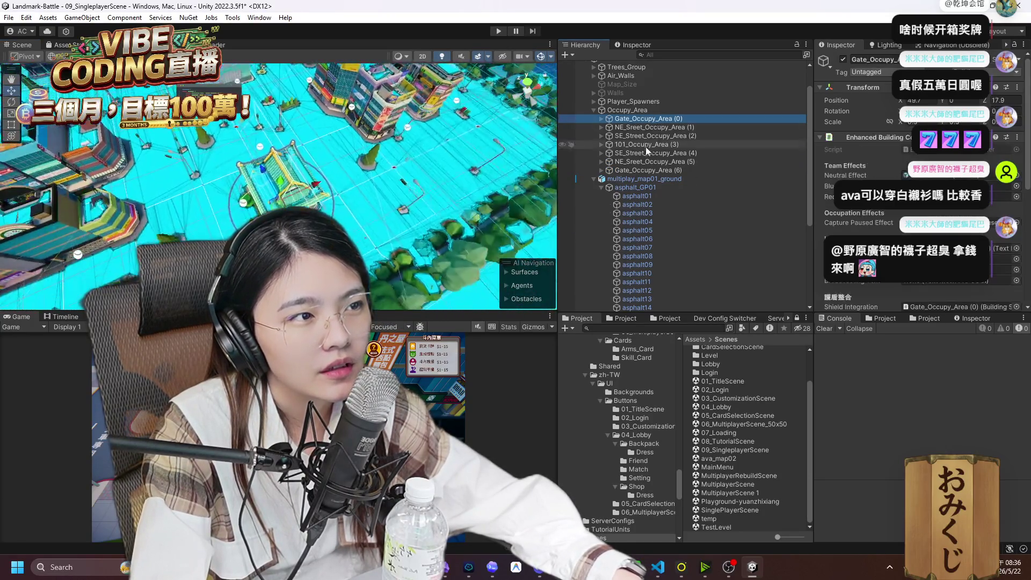
double_click(641, 170)
scroll(458, 197, "up", 3)
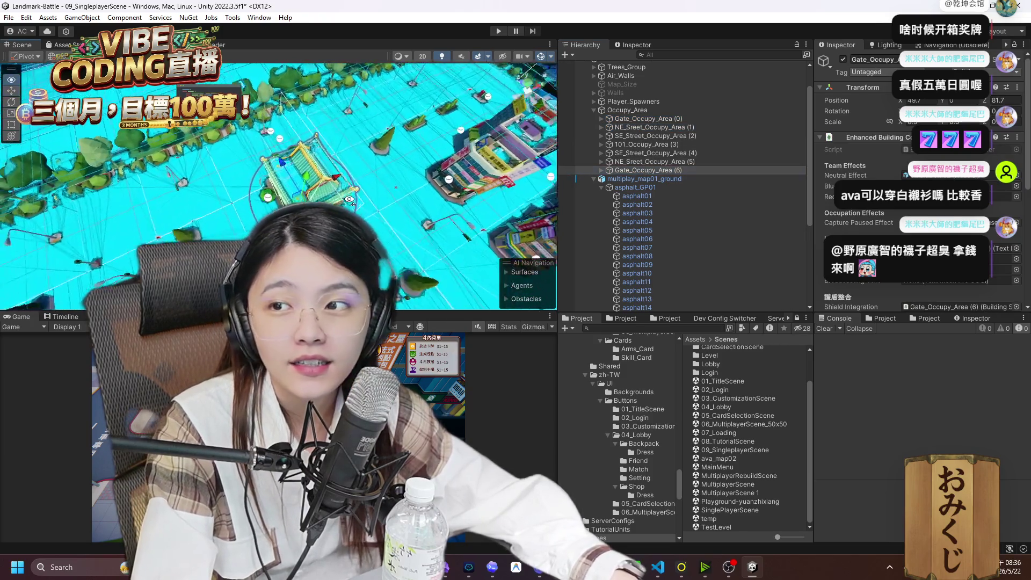
left_click(601, 170)
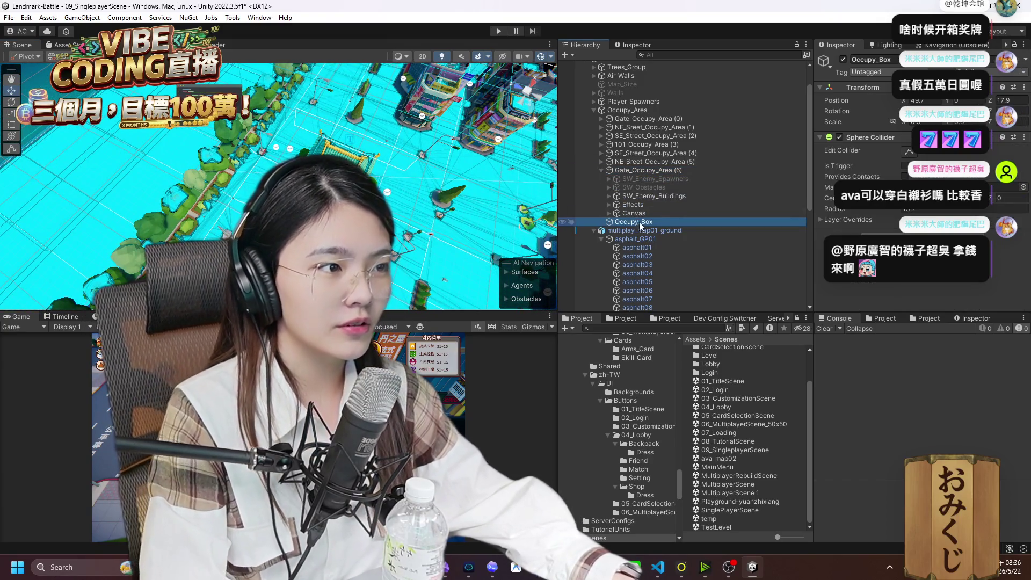
left_click_drag(639, 221, 652, 172)
double_click(1010, 100)
type("0")
key("Return")
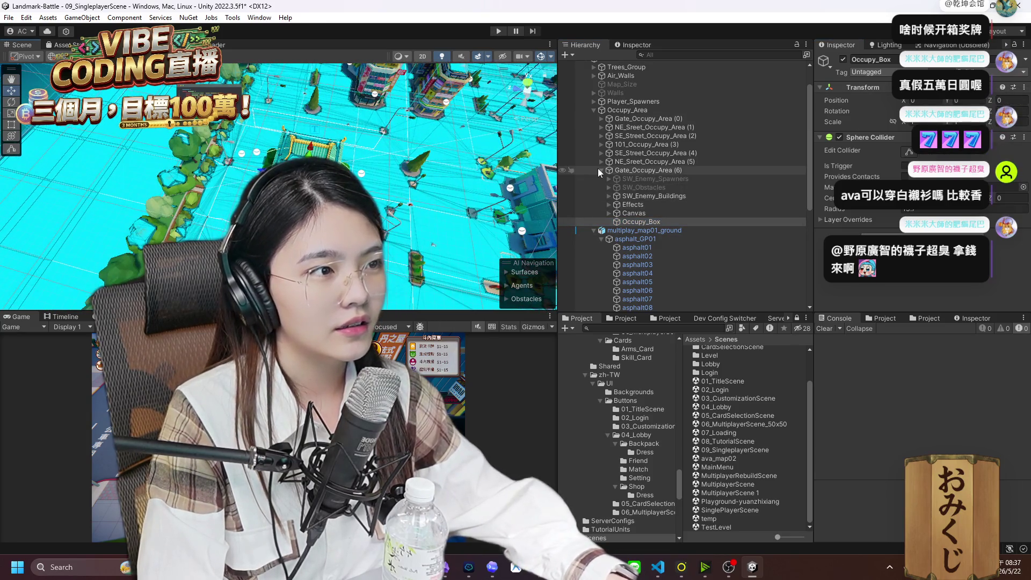
Select and frame 101_Occupy_Area (3) and show its children in the Hierarchy.
left_click(601, 169)
left_click(653, 143)
double_click(653, 143)
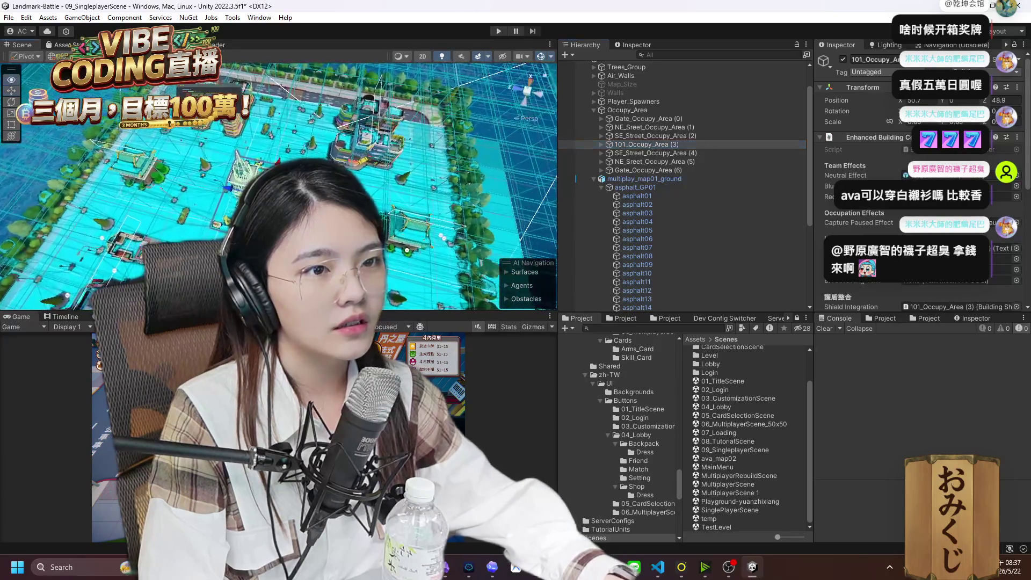
left_click(601, 145)
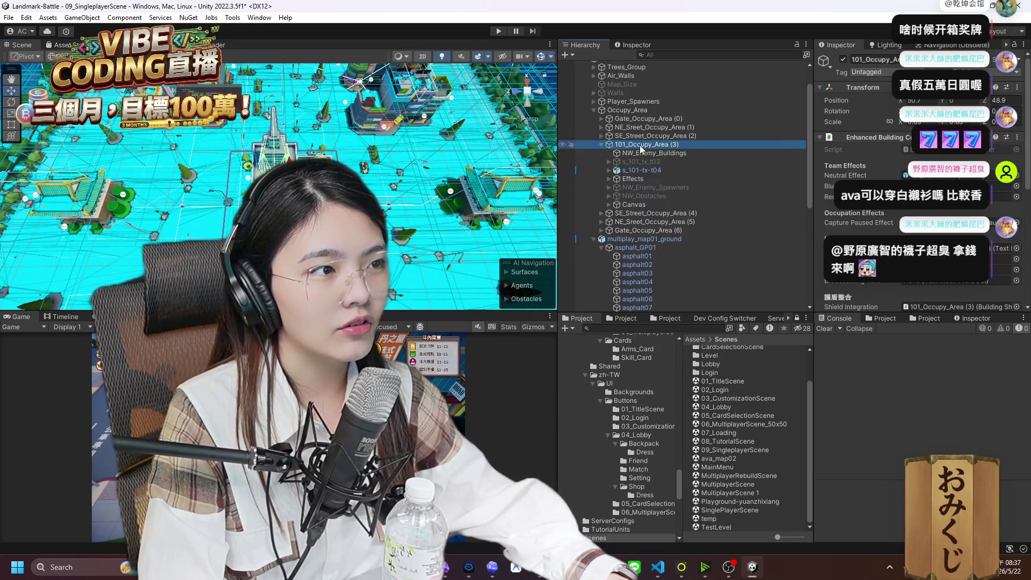
Create an empty child named Occupy_Box under 101_Occupy_Area (3).
right_click(640, 145)
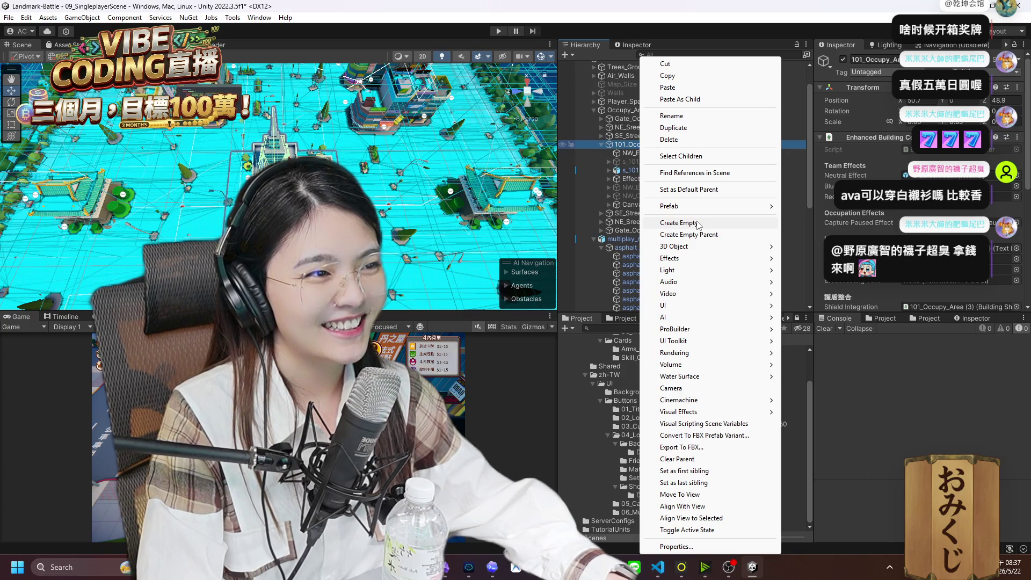
left_click(697, 223)
type("Occupy_B")
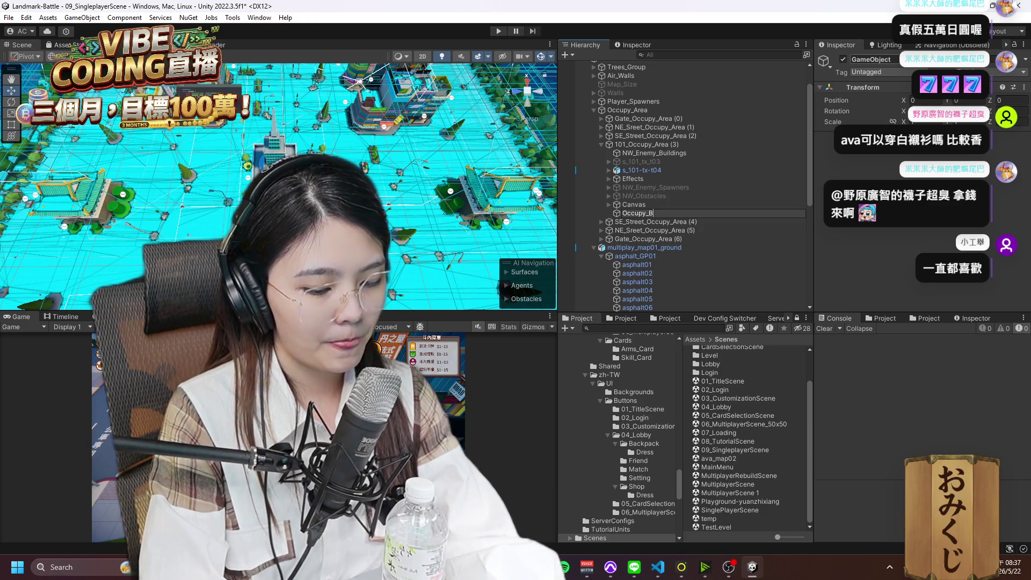
type("ox")
key("Return")
Add a Box Collider component to Occupy_Box and frame it among the buildings.
key("ctrl+shift+a")
type("collider")
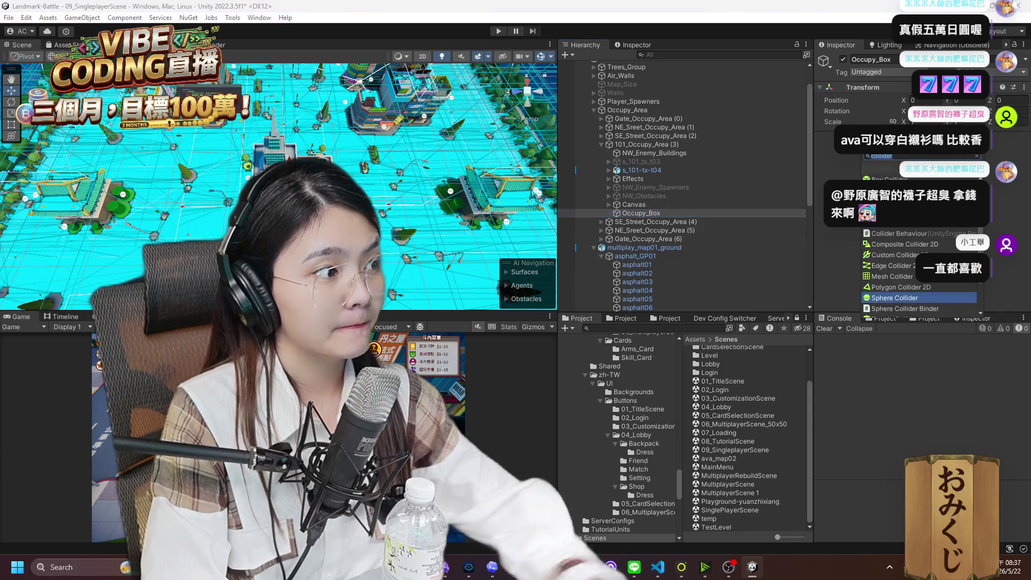
key("Return")
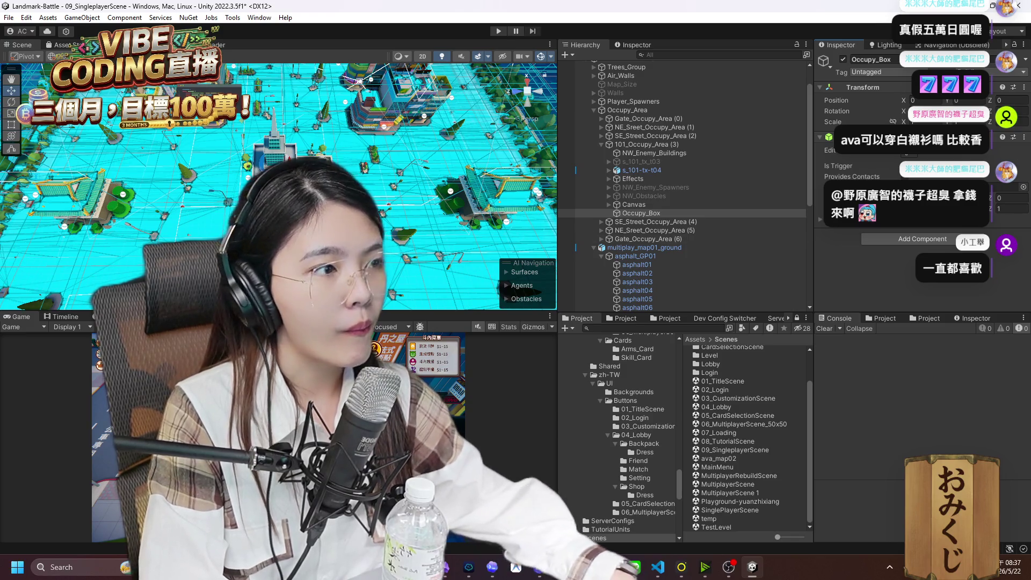
key("f")
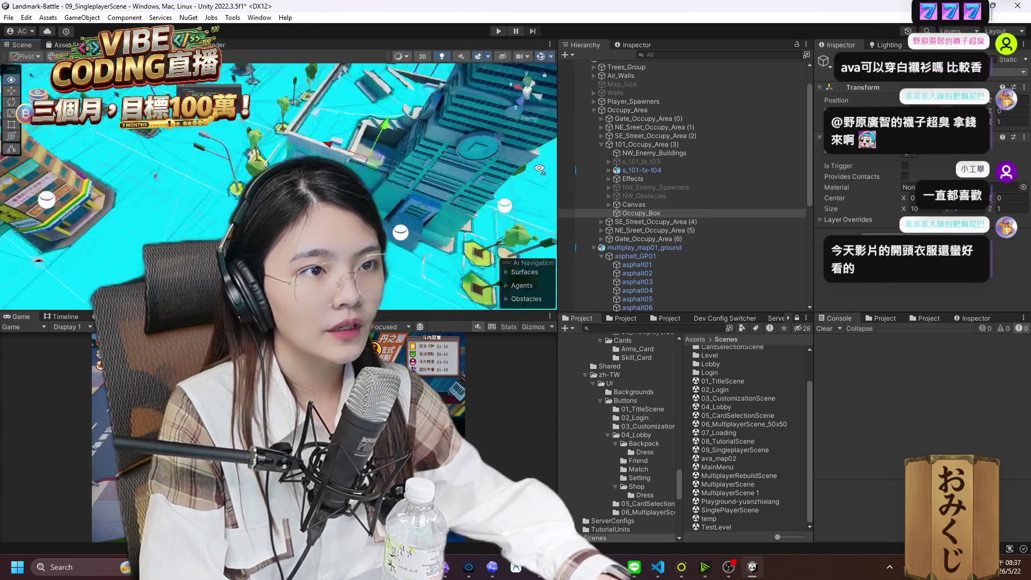
mouse_move(540, 169)
left_mouse_down()
mouse_move(650, 99)
mouse_move(640, 104)
left_mouse_up()
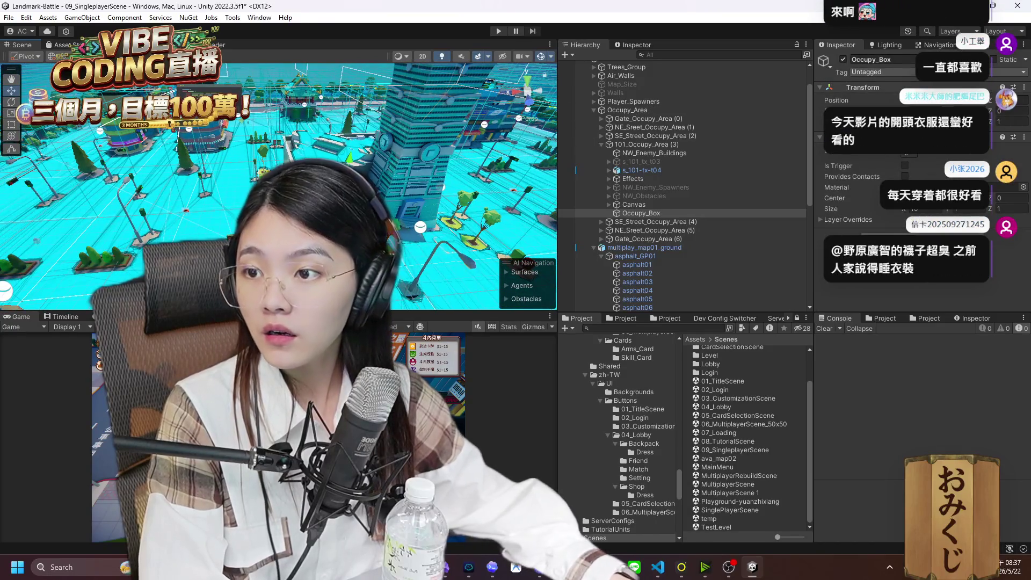
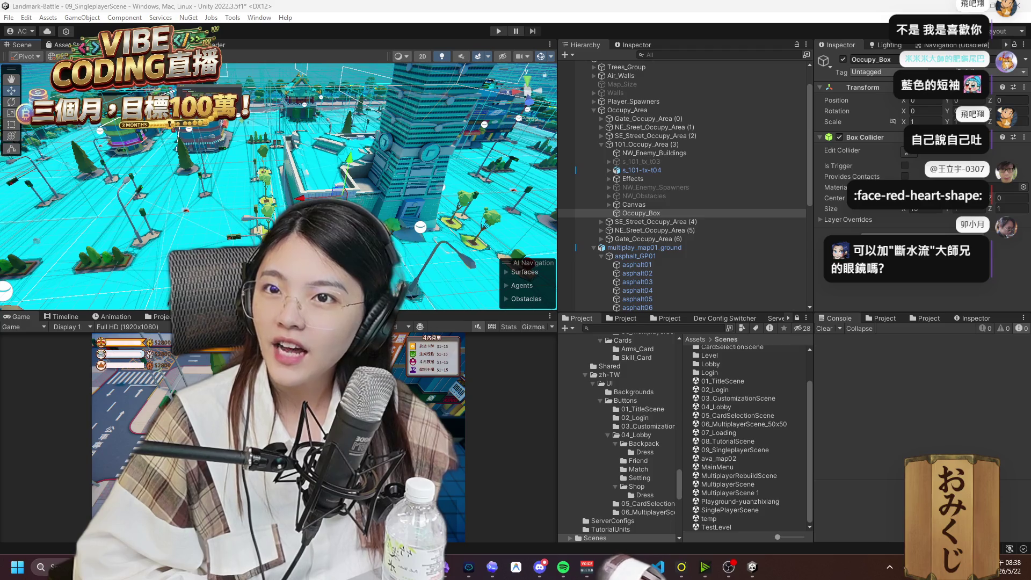
Pause the Google I/O summary video on YouTube and close the browser to return to Unity.
key("alt+Tab")
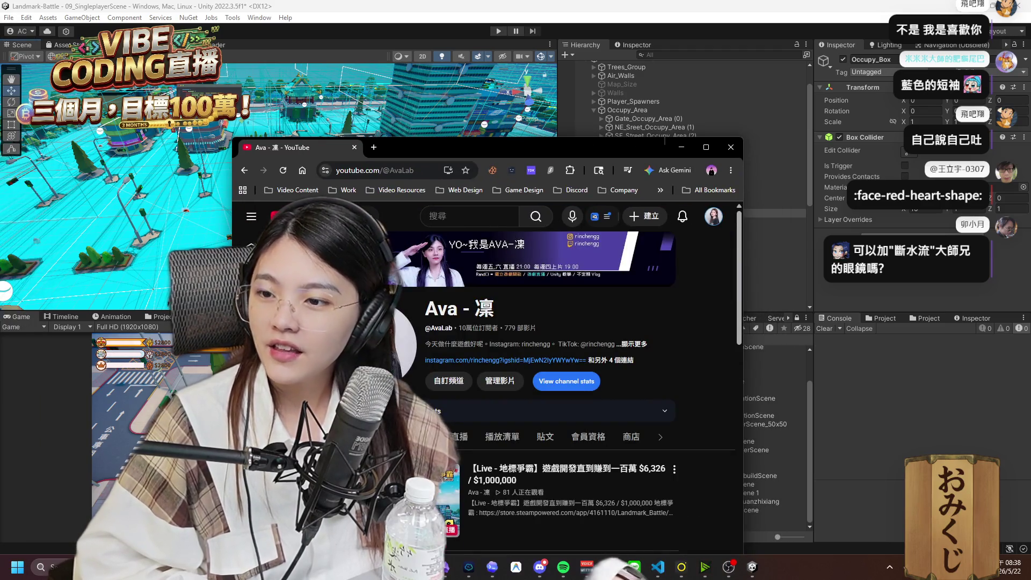
double_click(671, 153)
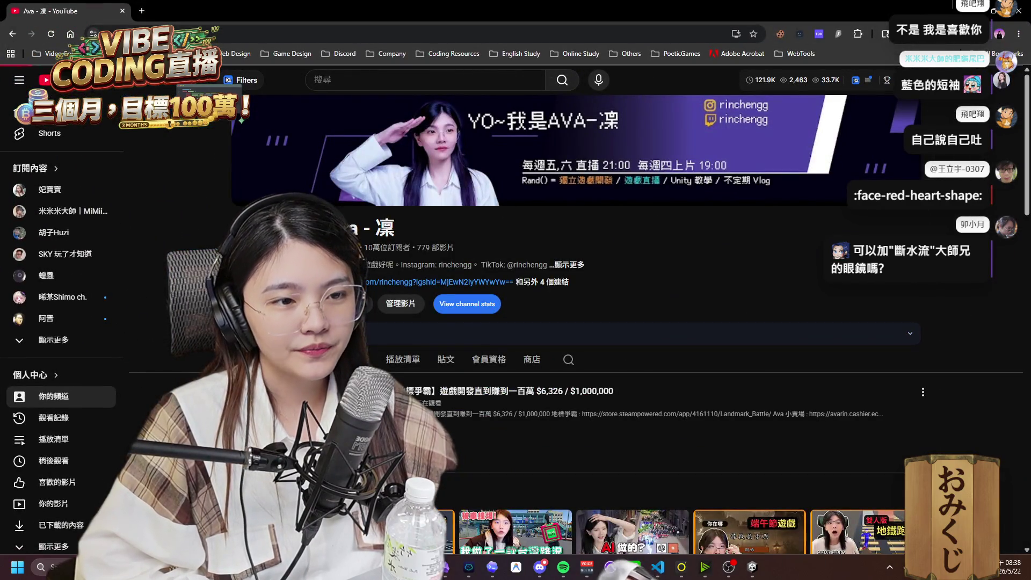
left_click(424, 446)
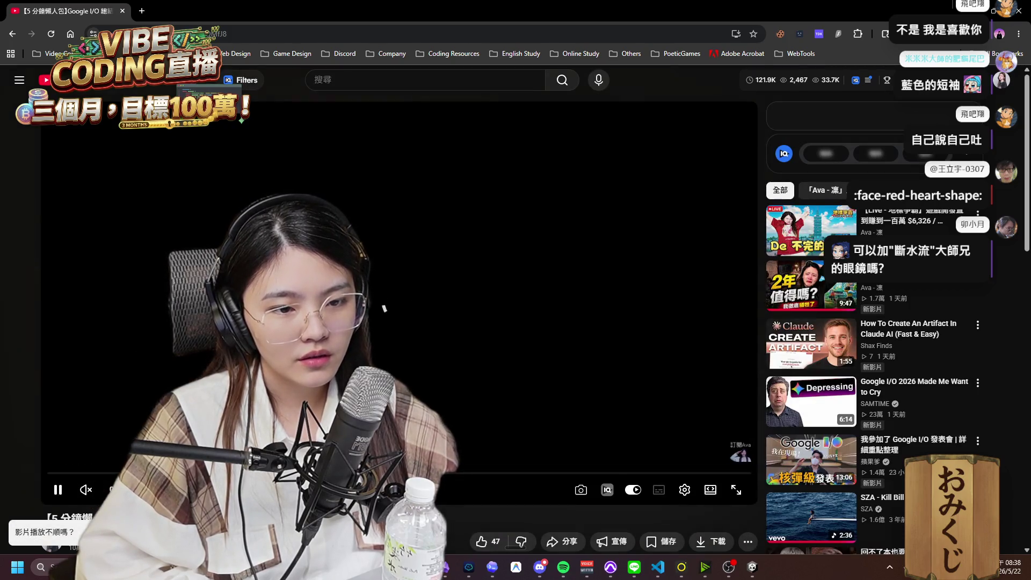
key("super+Down")
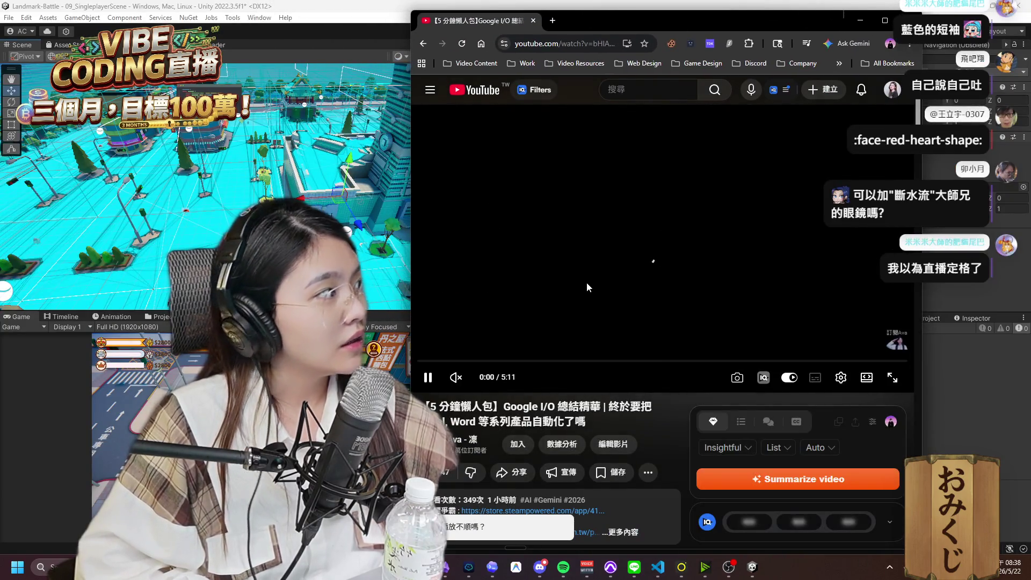
left_click(618, 256)
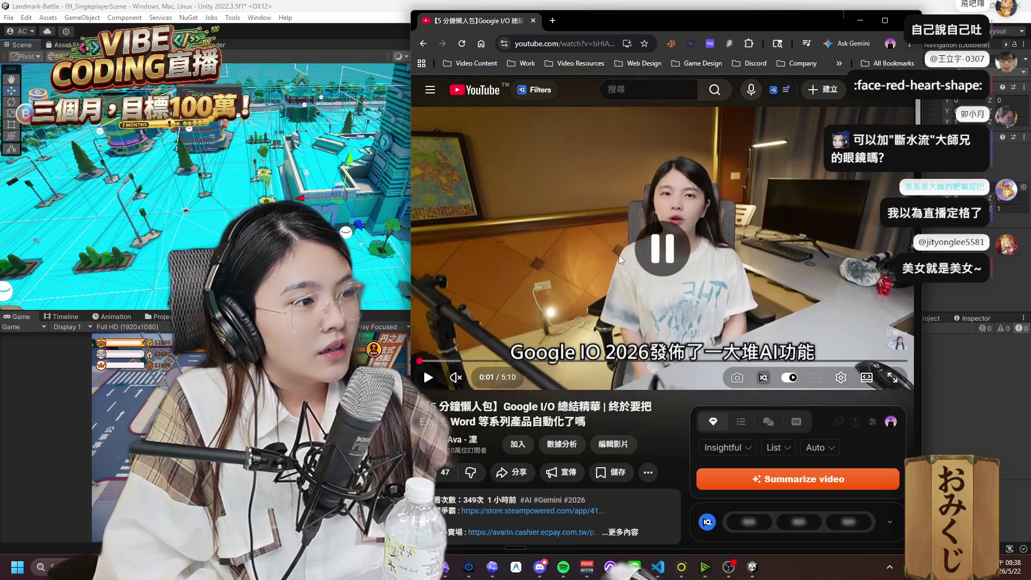
left_click(897, 24)
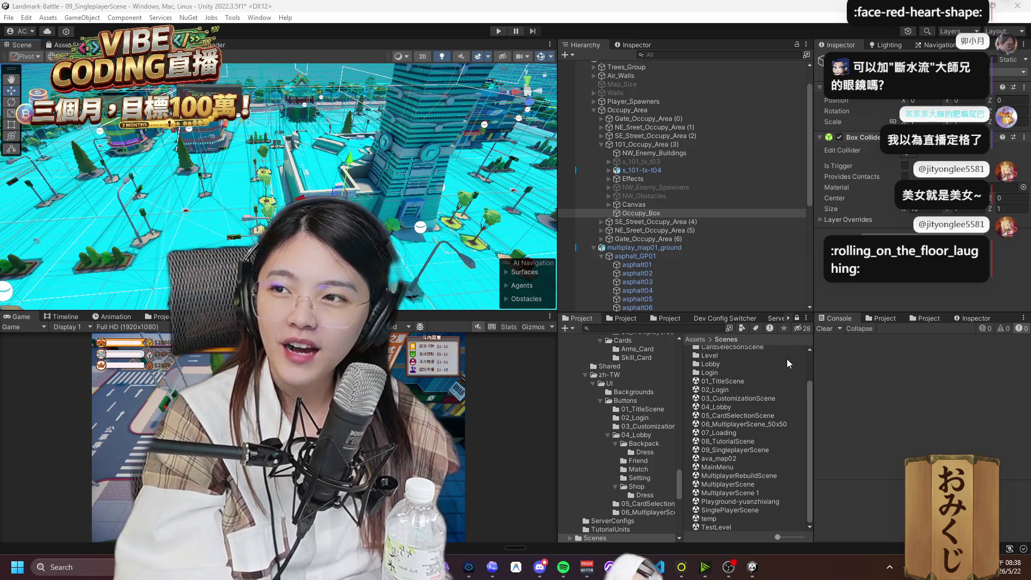
Enter 50 for Occupy_Box's Box Collider Size X and orbit over the green planter to check coverage.
mouse_move(407, 239)
left_mouse_down()
mouse_move(481, 233)
mouse_move(440, 223)
mouse_move(514, 234)
mouse_move(419, 226)
left_mouse_up()
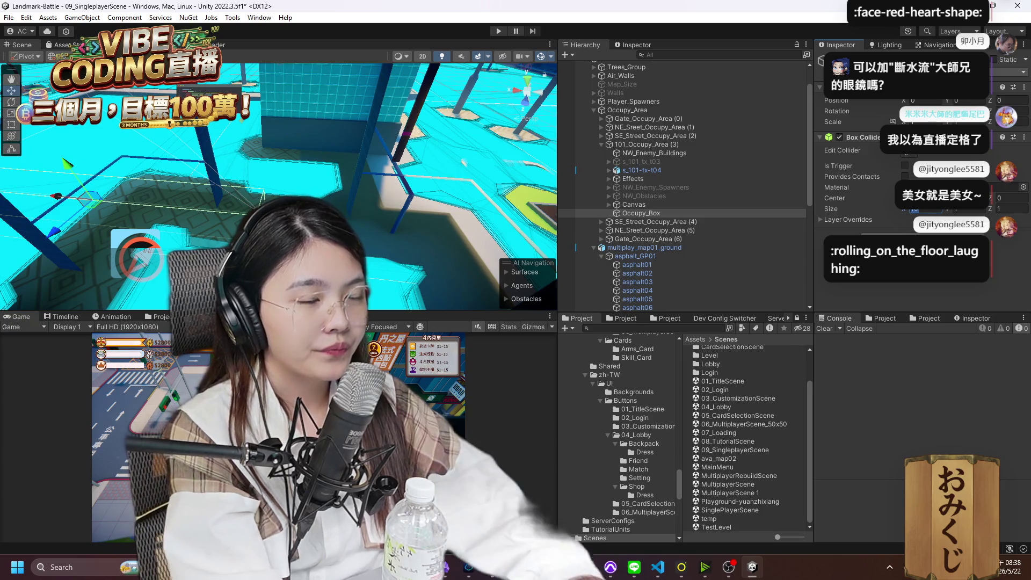
type("50")
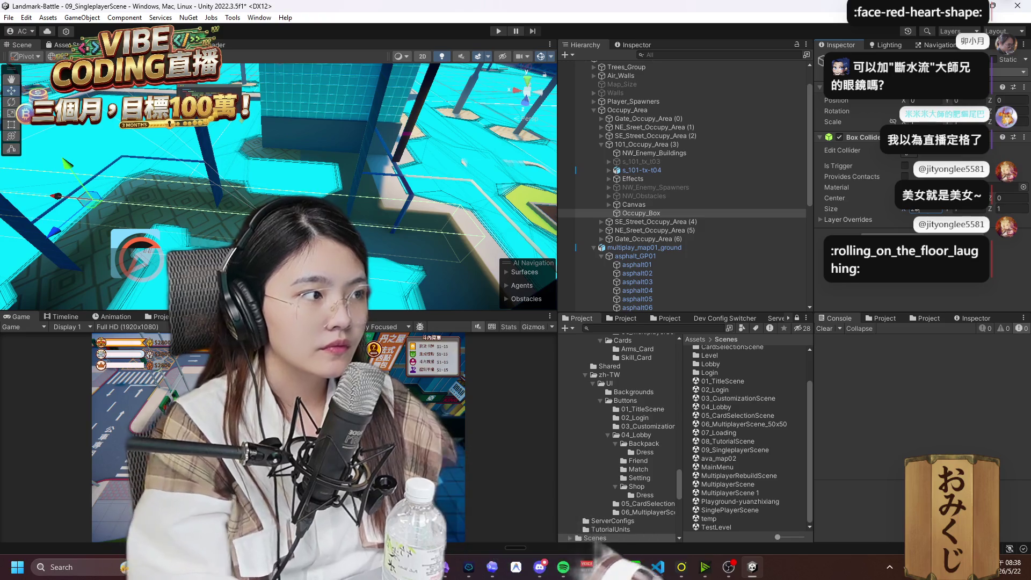
mouse_move(434, 184)
left_mouse_down()
mouse_move(371, 187)
mouse_move(402, 158)
left_mouse_up()
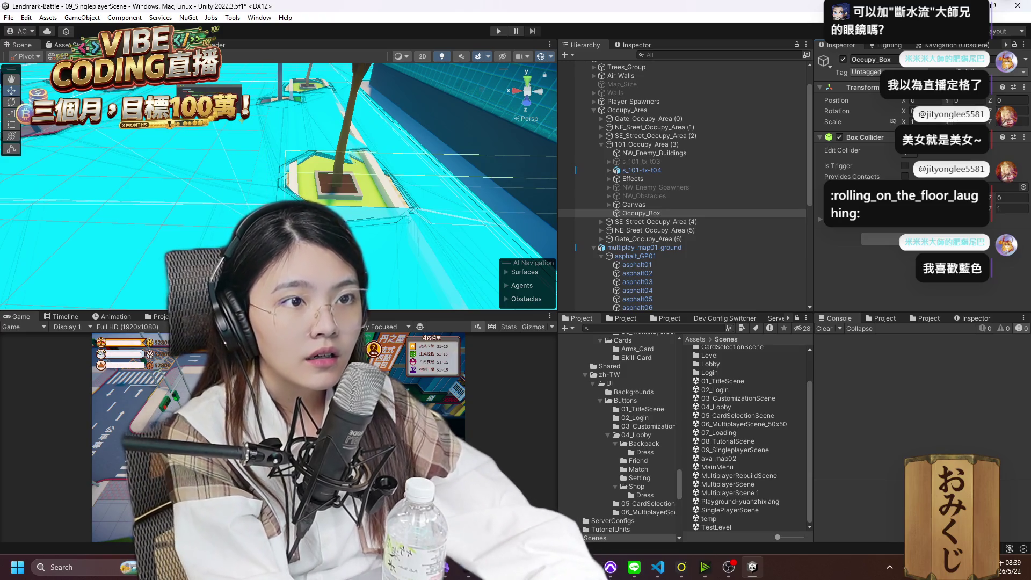
mouse_move(456, 209)
left_mouse_down()
mouse_move(363, 178)
mouse_move(466, 178)
mouse_move(473, 207)
left_mouse_up()
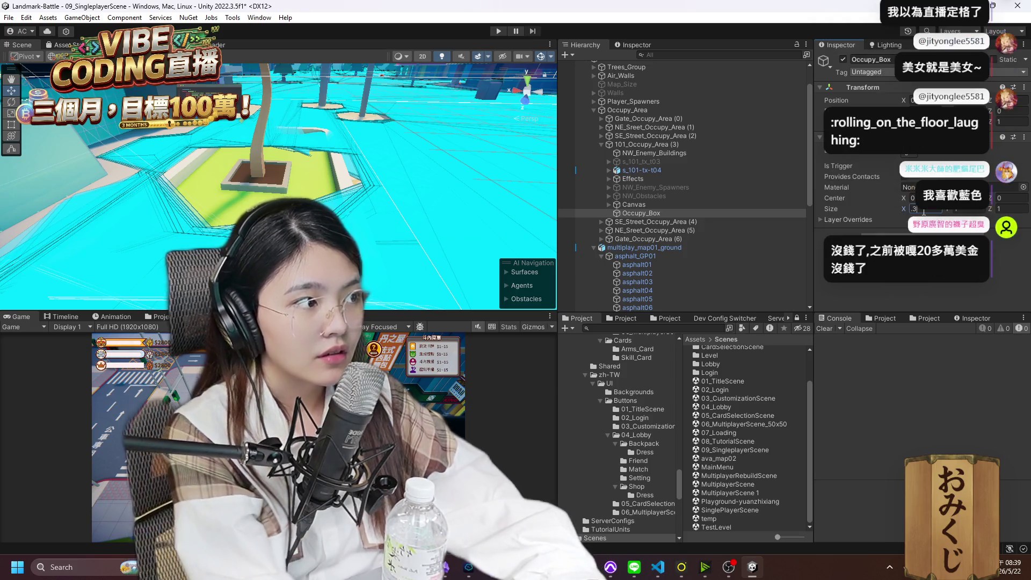
mouse_move(408, 188)
left_mouse_down()
mouse_move(401, 193)
mouse_move(414, 171)
mouse_move(400, 187)
left_mouse_up()
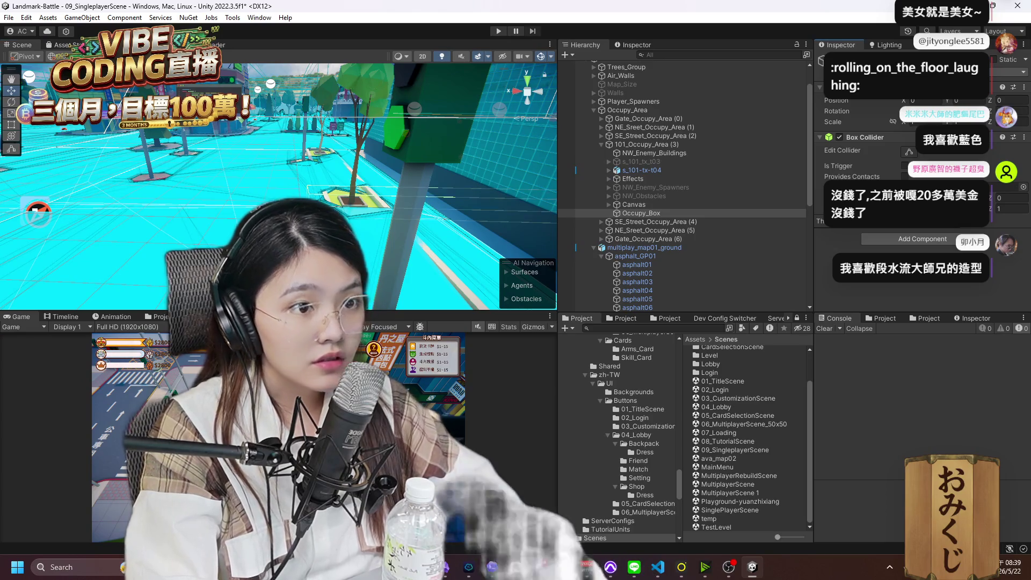
mouse_move(376, 207)
left_mouse_down()
mouse_move(380, 248)
mouse_move(500, 249)
left_mouse_up()
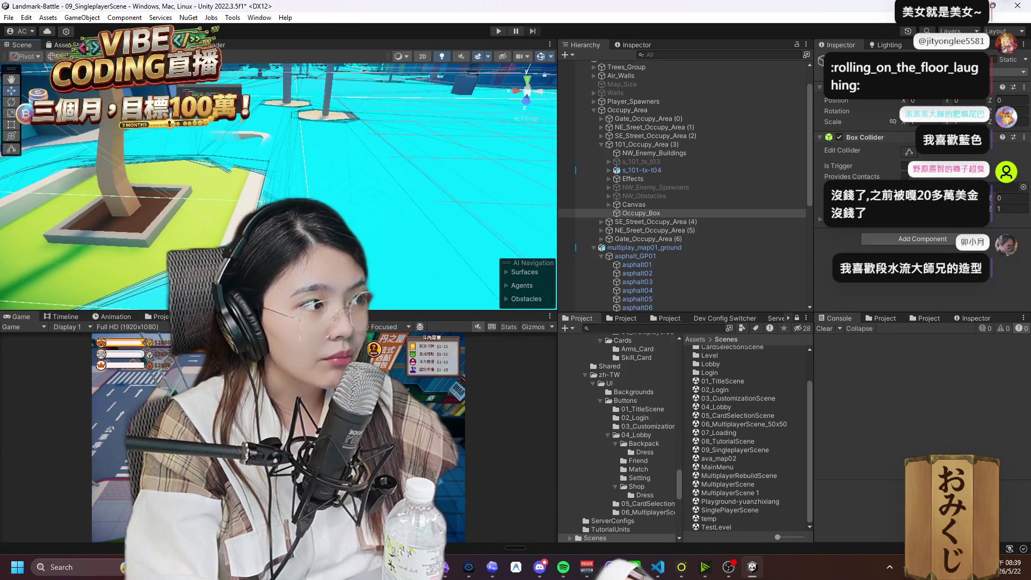
mouse_move(407, 218)
left_mouse_down()
mouse_move(364, 213)
mouse_move(401, 223)
left_mouse_up()
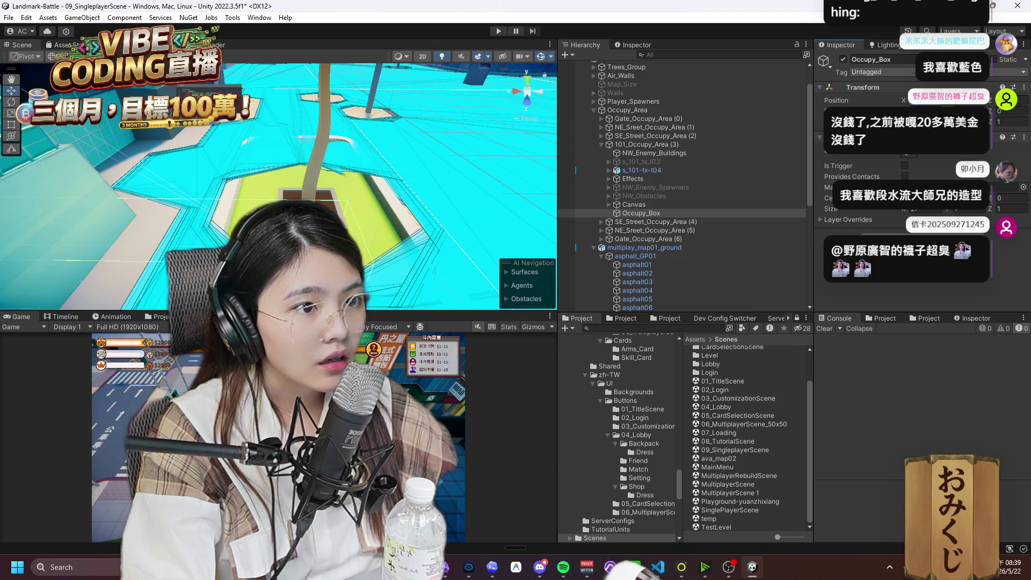
mouse_move(544, 176)
left_mouse_down()
mouse_move(519, 217)
mouse_move(562, 215)
mouse_move(32, 223)
mouse_move(514, 200)
mouse_move(512, 178)
left_mouse_up()
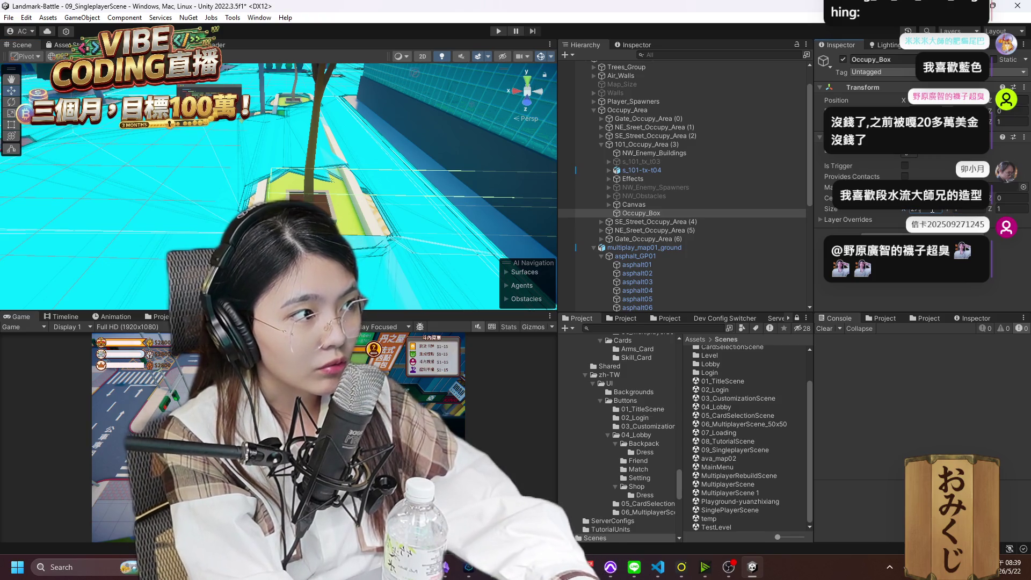
left_click_drag(456, 187, 421, 161)
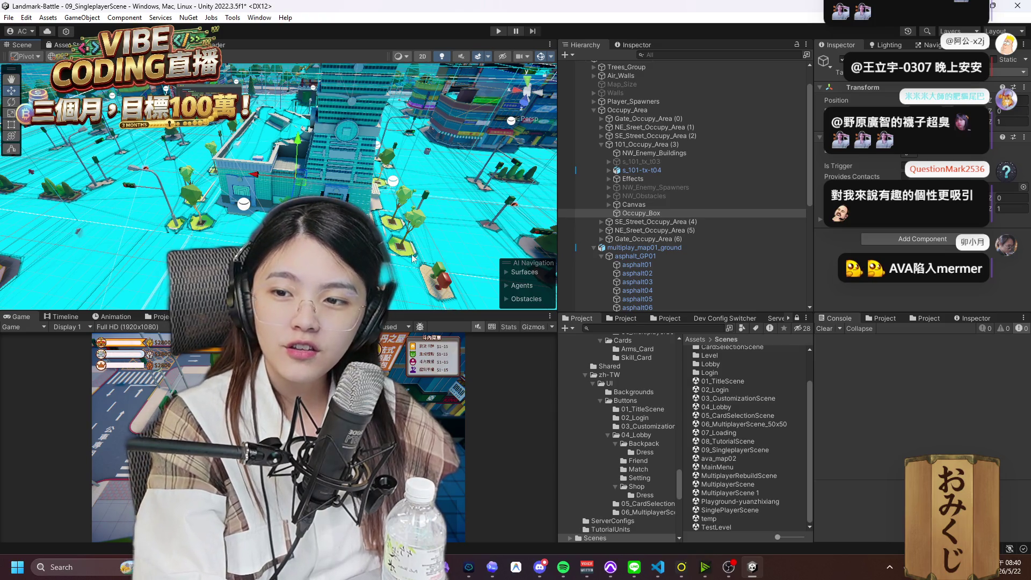
Frame Occupy_Box, set its Box Collider Size Z to 20, and orbit around the surrounding ground.
key("f")
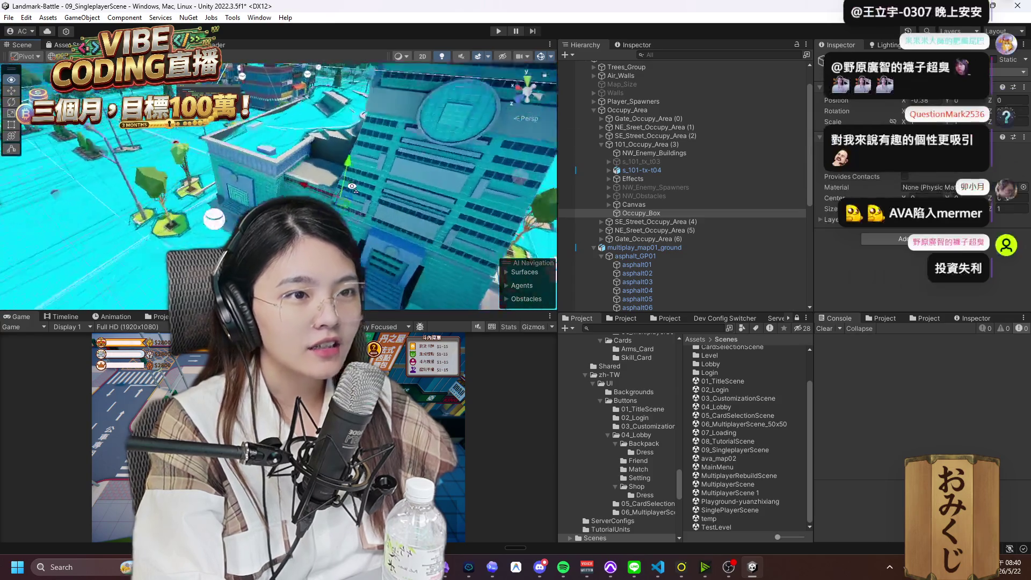
left_click_drag(215, 225, 228, 218)
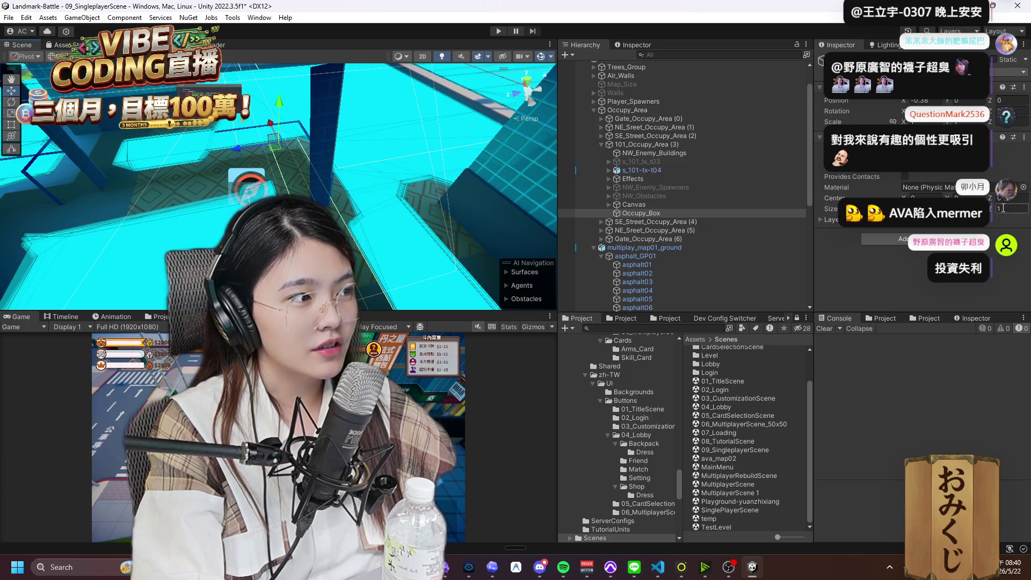
type("20")
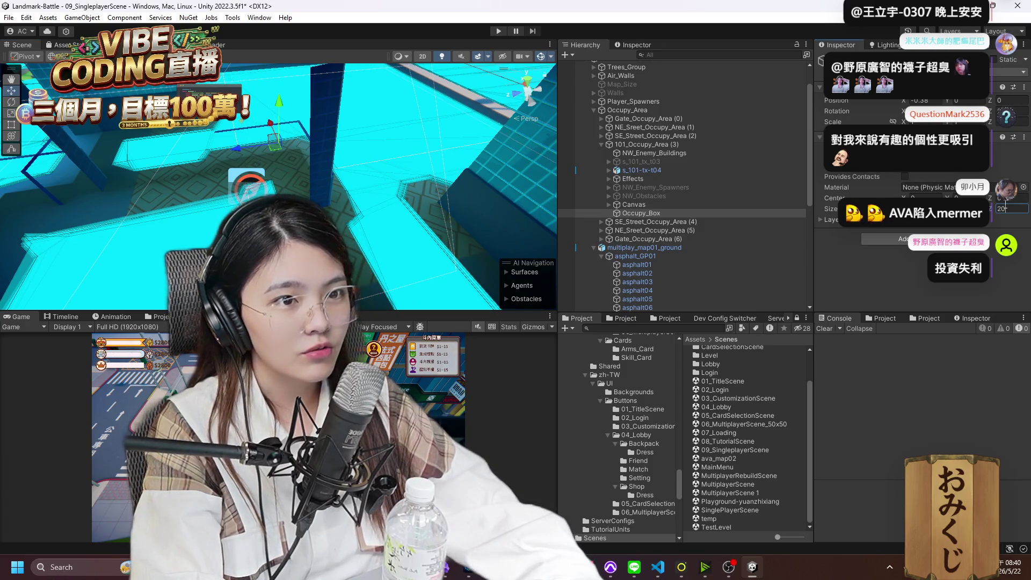
mouse_move(333, 215)
left_mouse_down()
mouse_move(346, 213)
mouse_move(341, 152)
mouse_move(311, 125)
mouse_move(299, 171)
mouse_move(323, 152)
left_mouse_up()
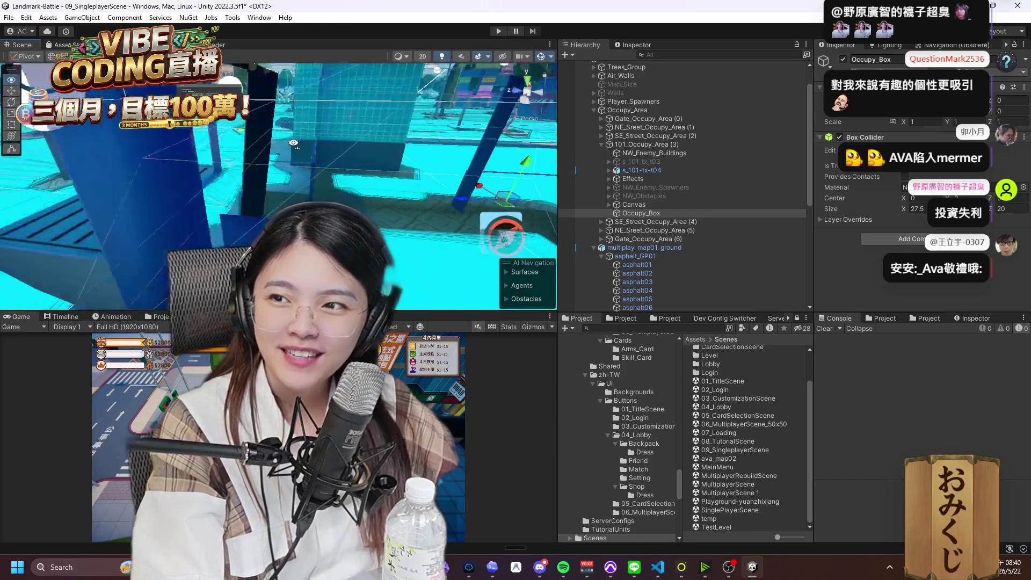
left_click_drag(385, 163, 320, 195)
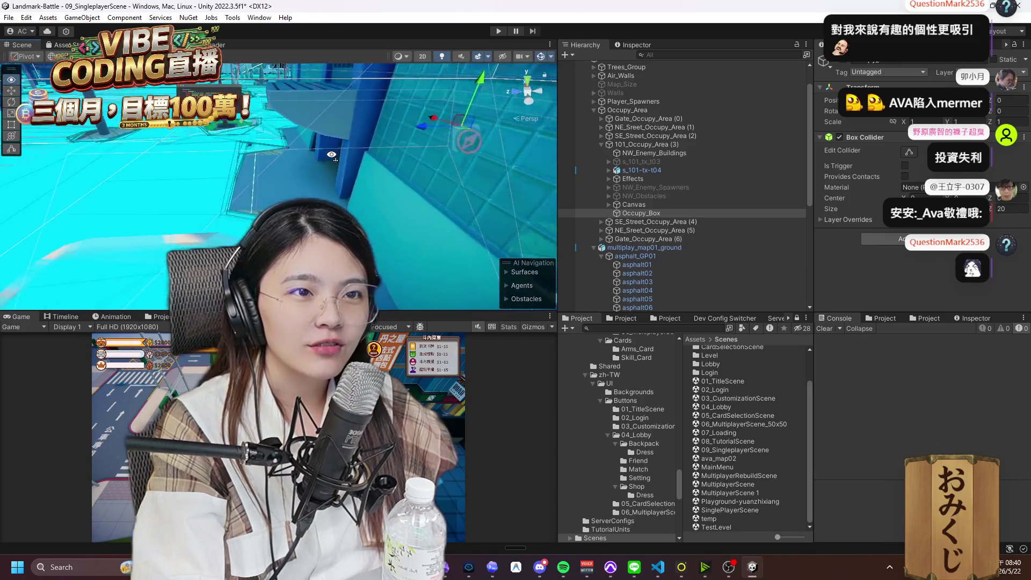
left_click_drag(332, 155, 365, 162)
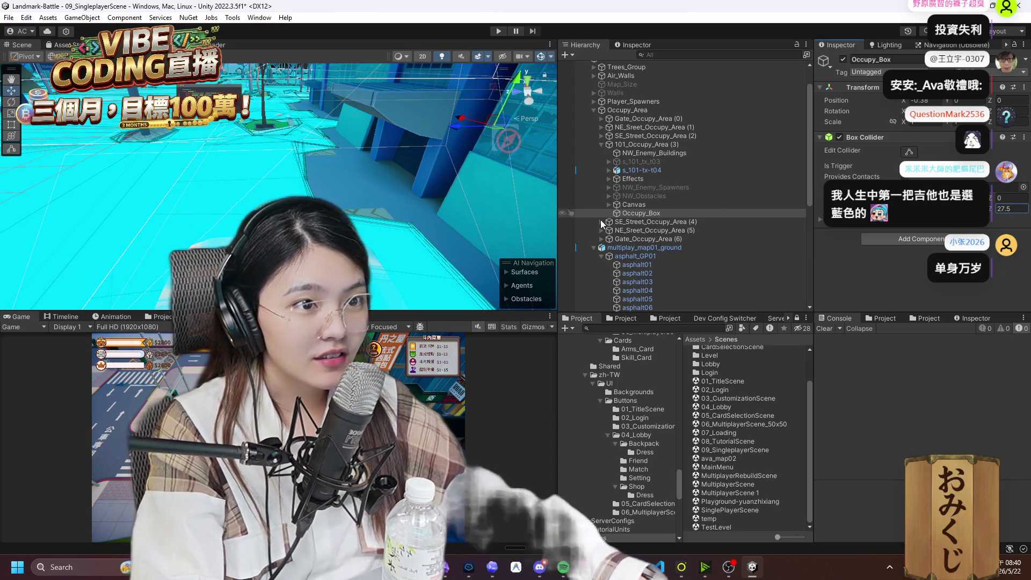
mouse_move(457, 225)
left_mouse_down()
mouse_move(200, 205)
mouse_move(178, 148)
left_mouse_up()
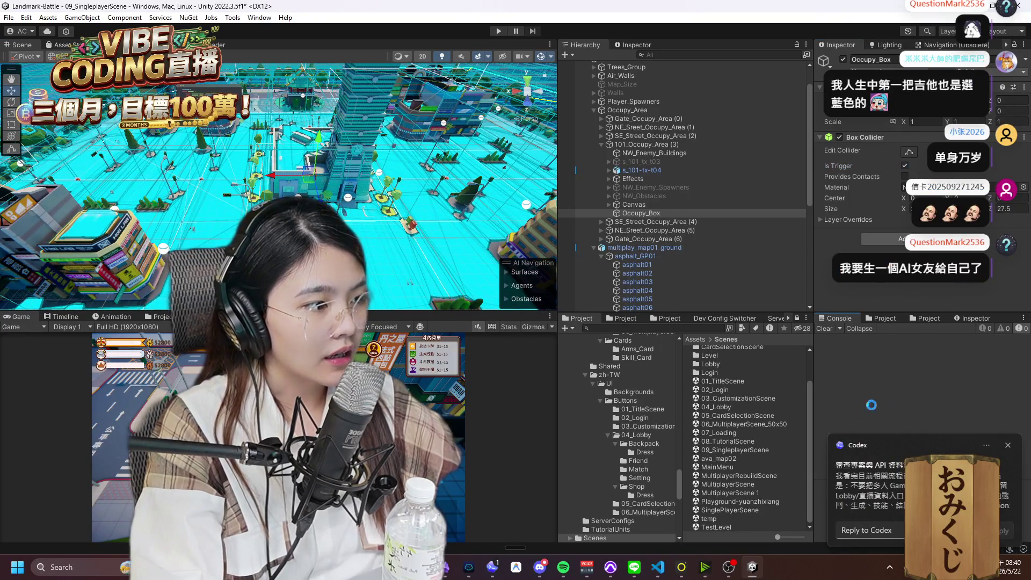
left_click(881, 473)
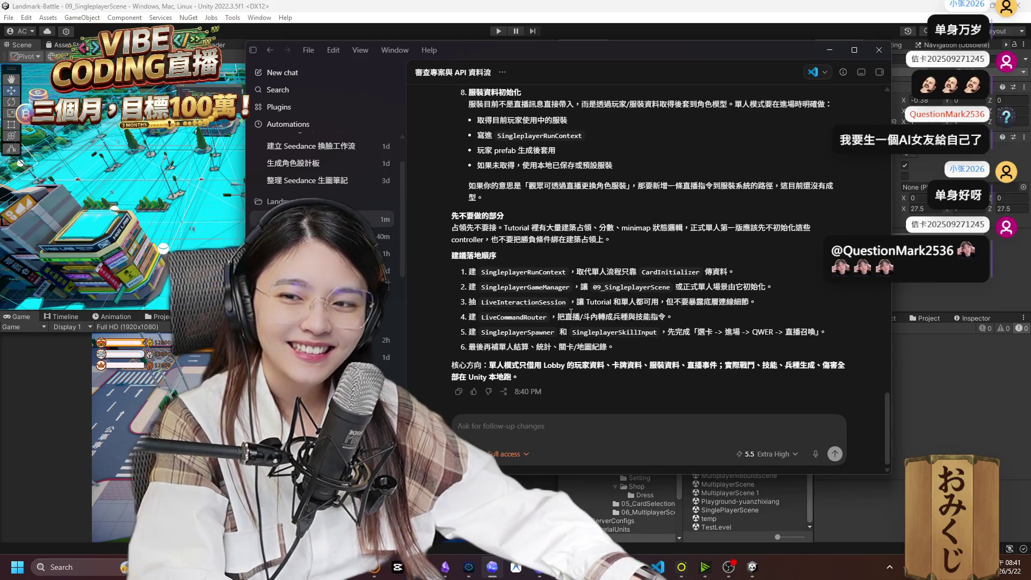
scroll(497, 269, "up", 3)
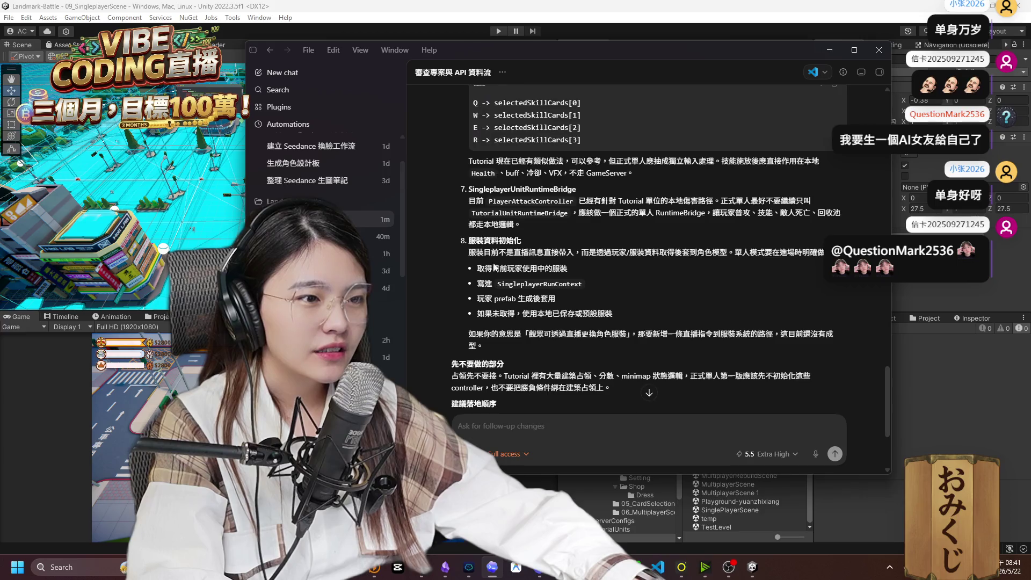
scroll(496, 266, "up", 10)
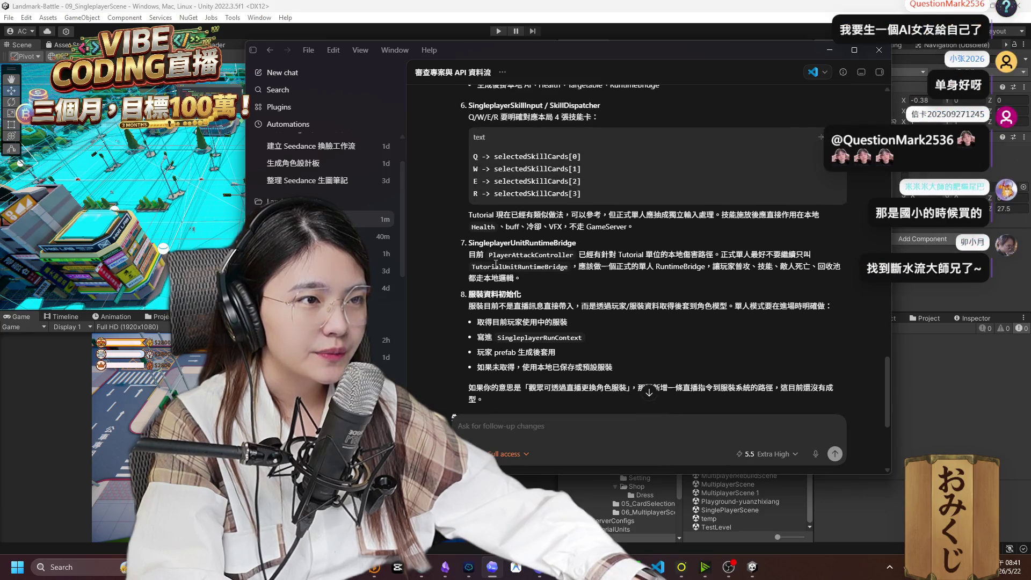
scroll(495, 267, "up", 10)
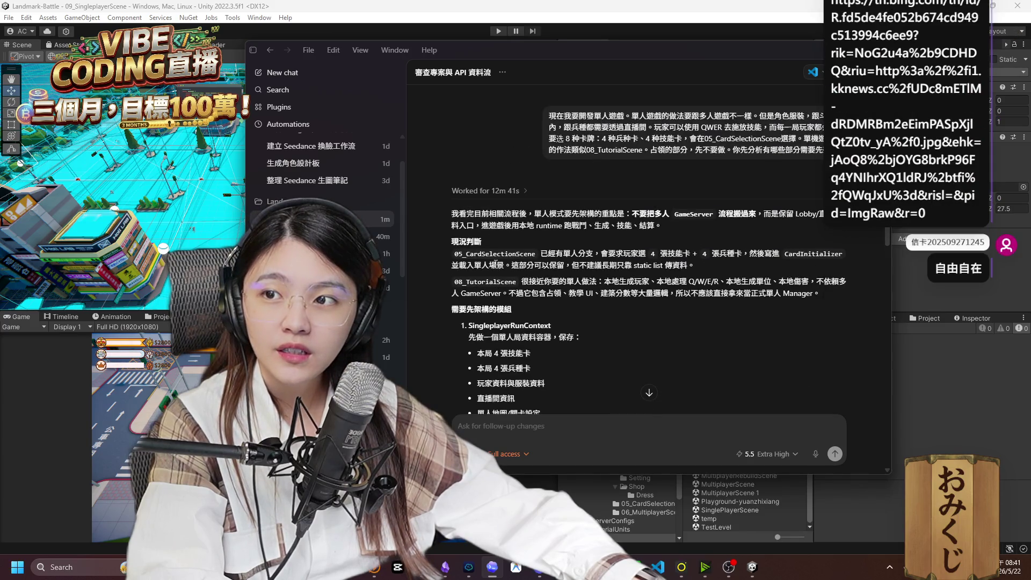
left_click(160, 19)
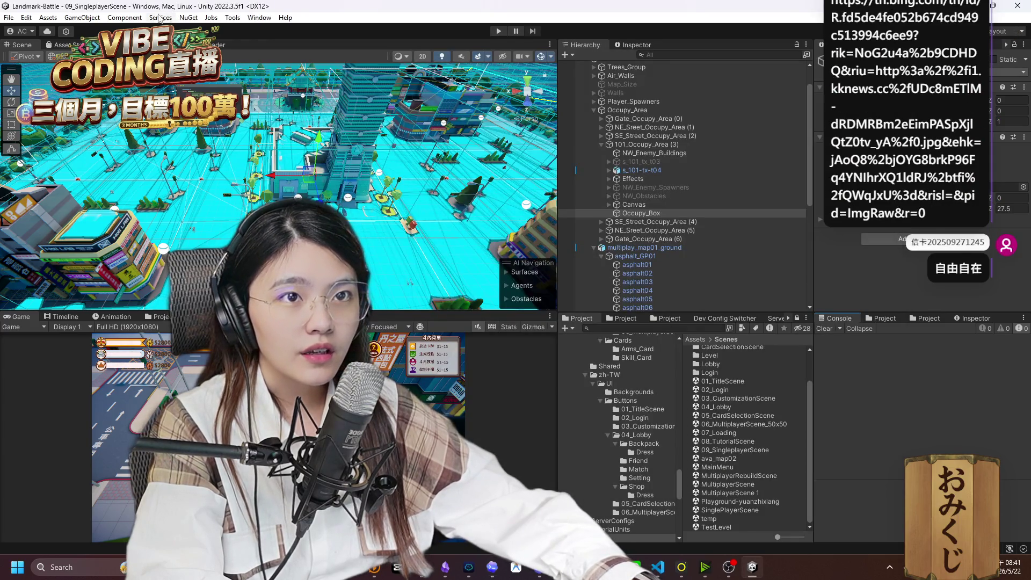
Dismiss the Window menu and pick the SinglePlayerScene asset in the Project Scenes folder.
left_click(207, 19)
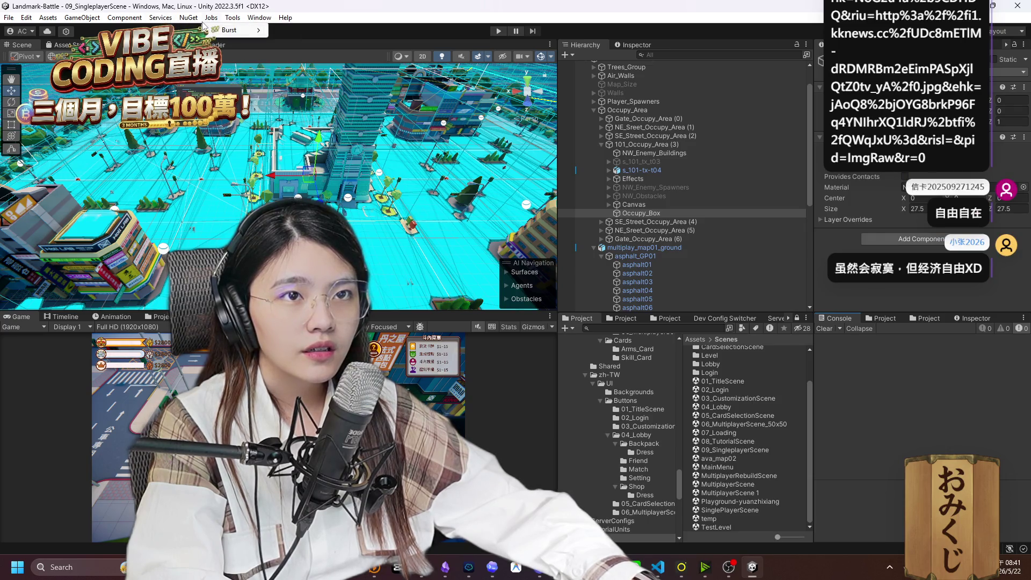
mouse_move(260, 23)
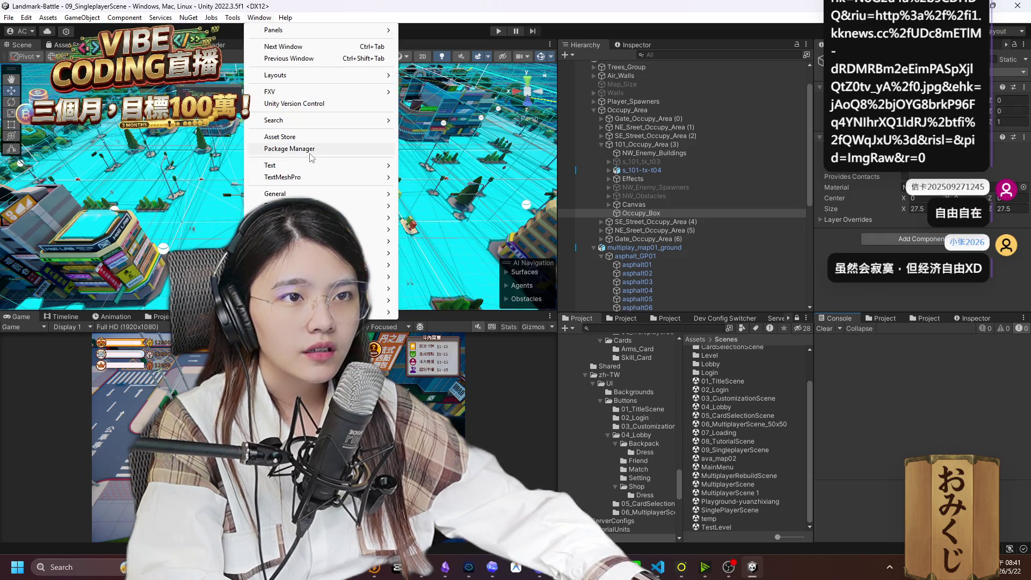
mouse_move(317, 168)
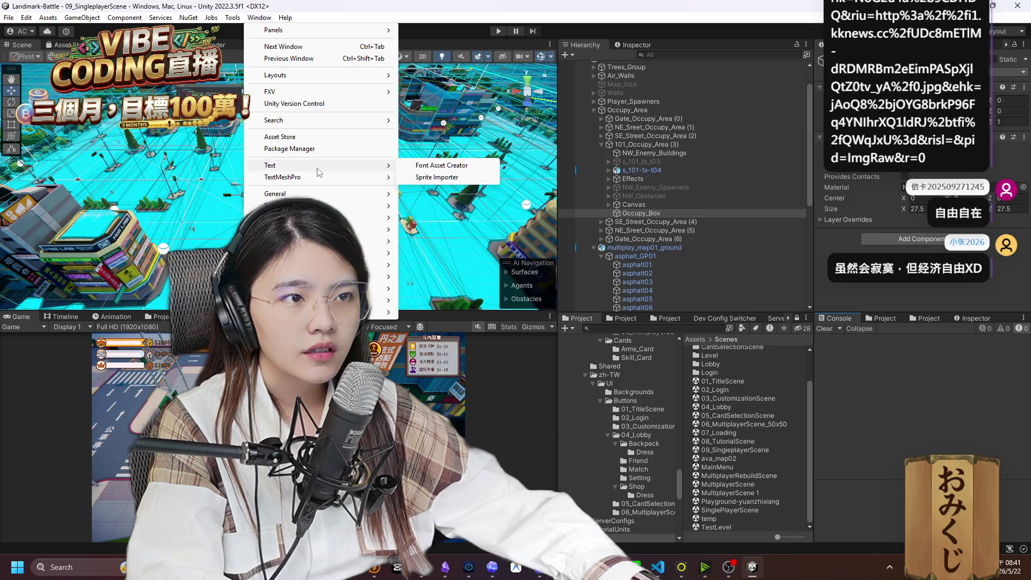
left_click(846, 428)
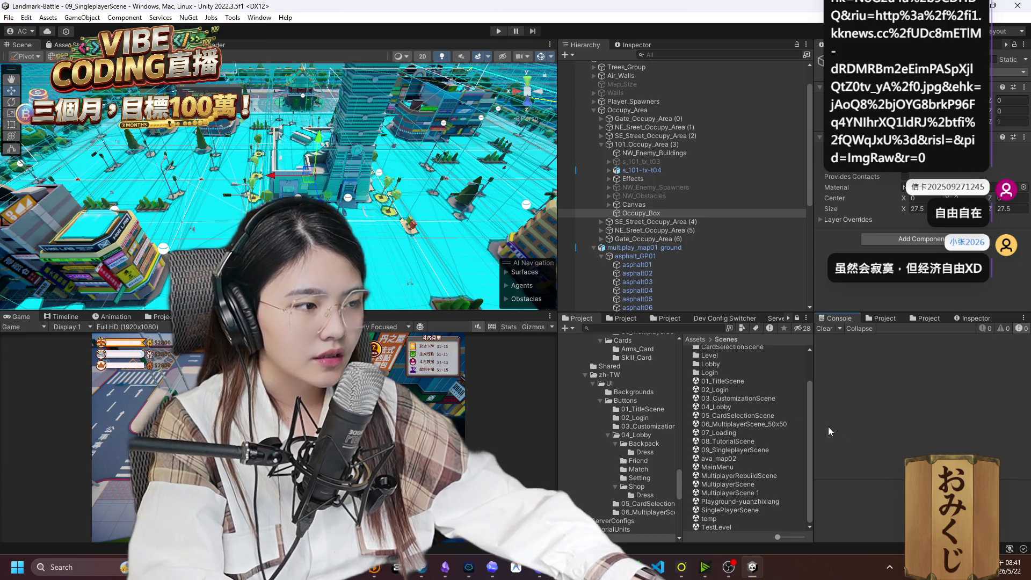
left_click(744, 510)
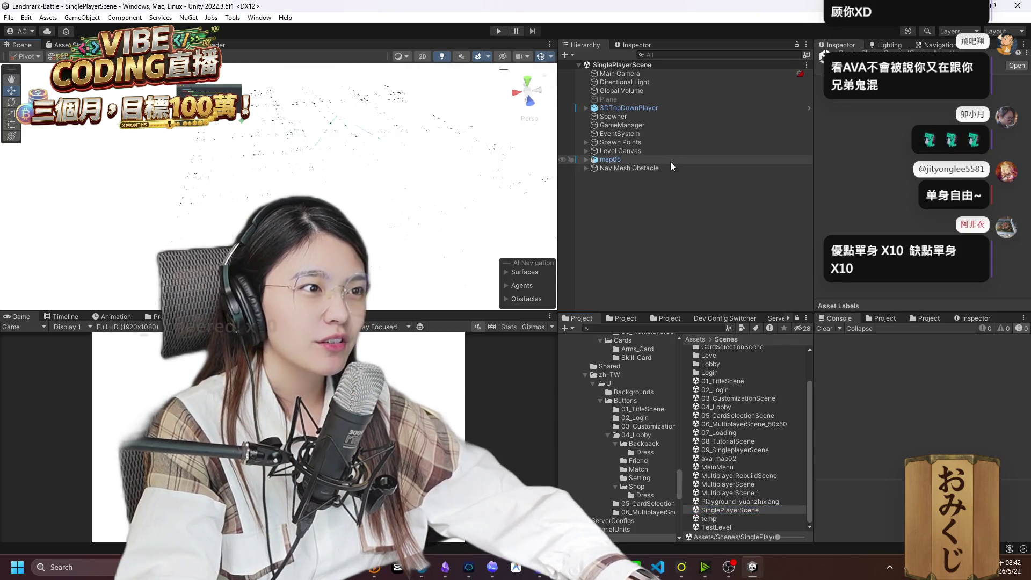
Disable the Global Volume while keeping the Directional Light enabled, after checking EventSystem and 3DTopDownPlayer.
left_click(640, 133)
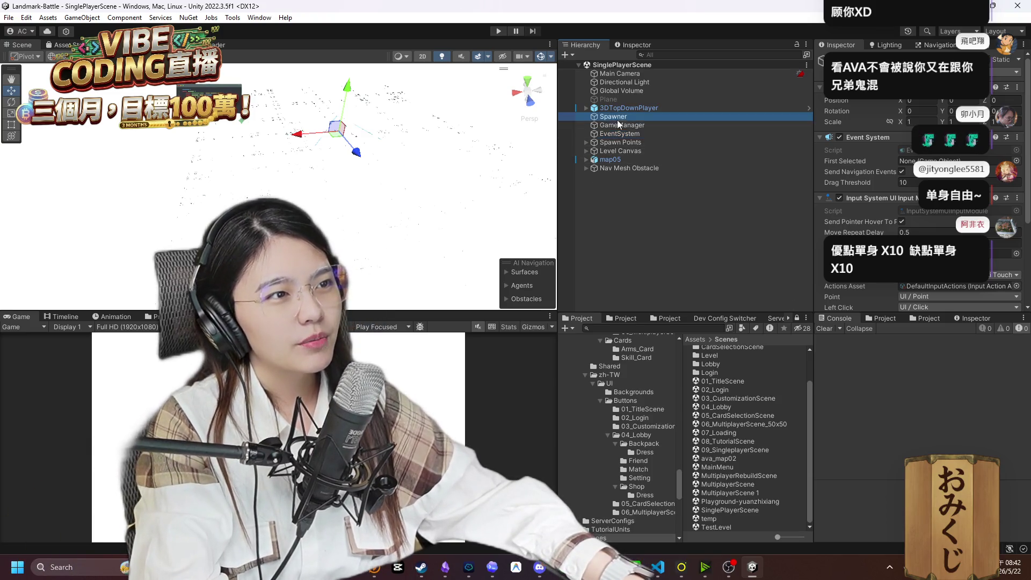
left_click(633, 107)
left_click(635, 82)
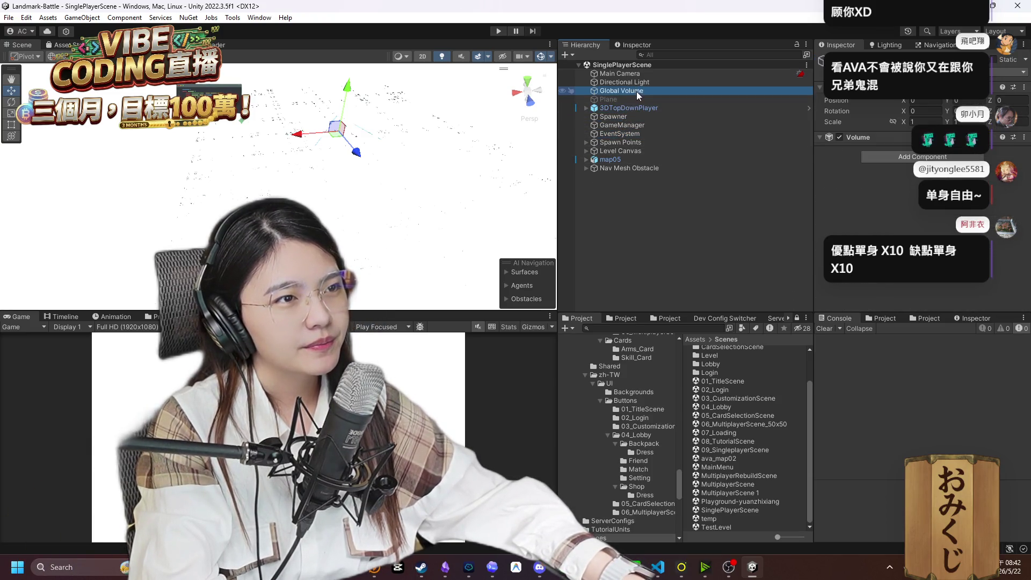
left_click(831, 60)
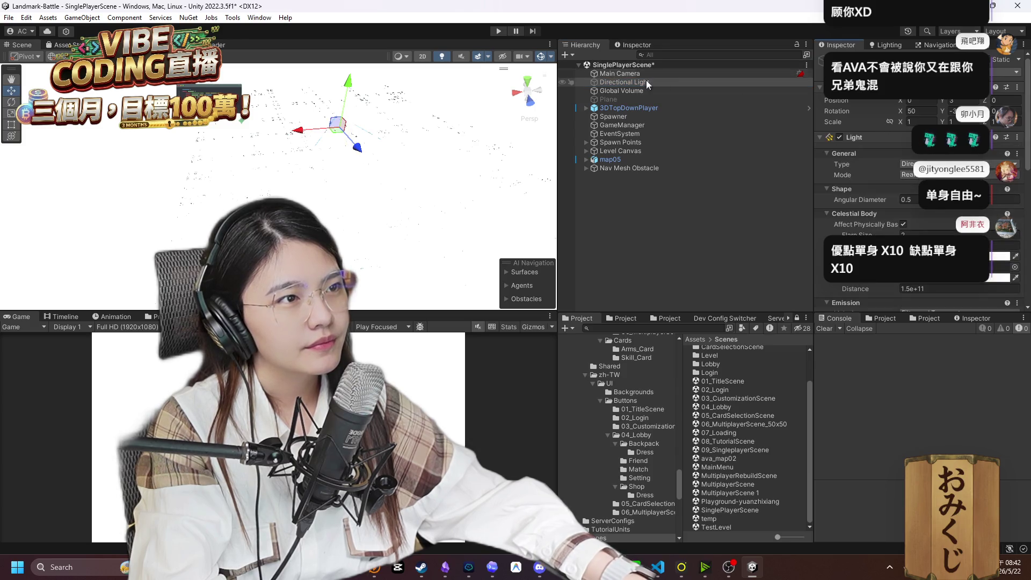
left_click(636, 91)
left_click(831, 59)
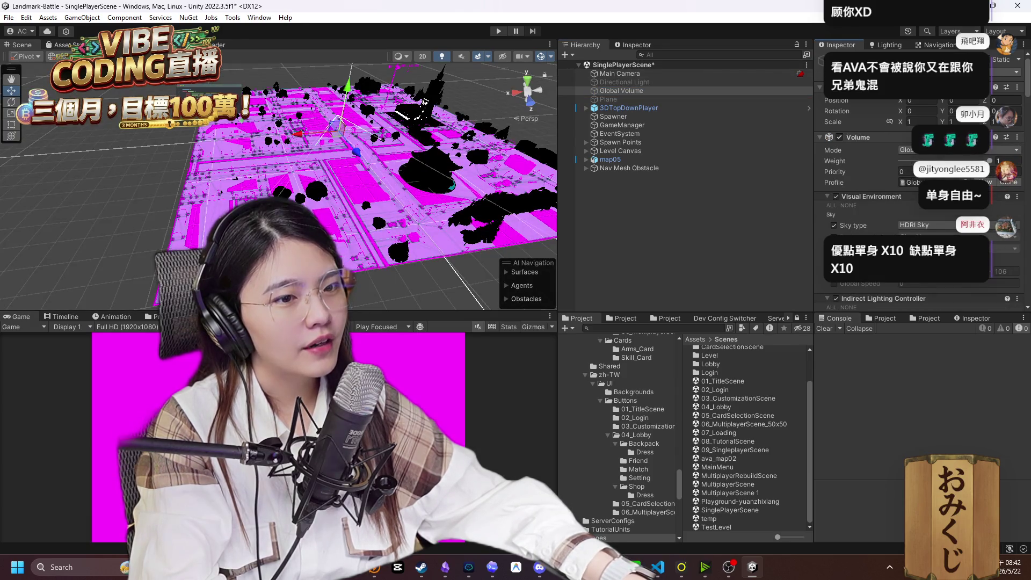
left_click(625, 82)
left_click(831, 60)
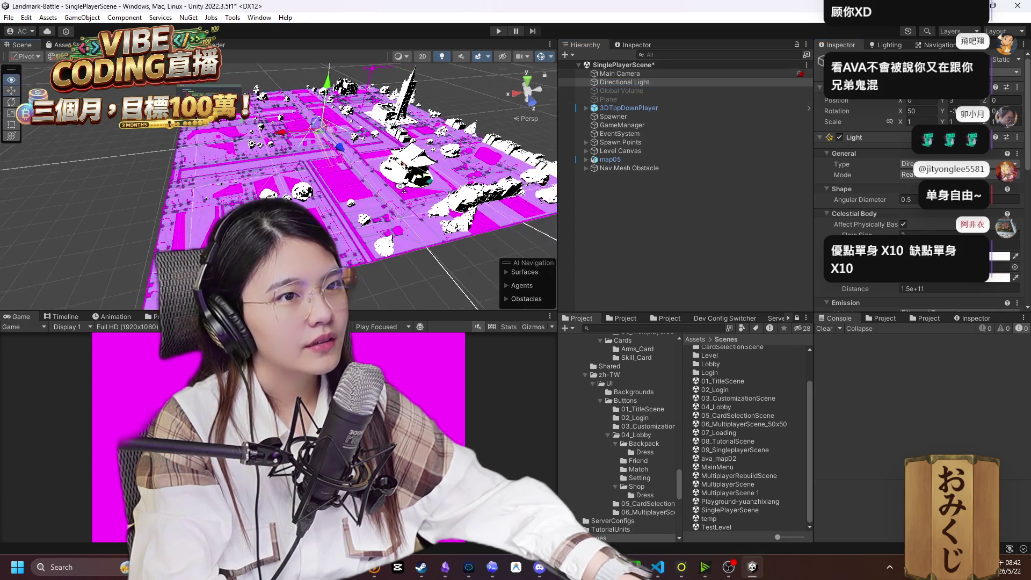
Review Nav Mesh Obstacle, Level Canvas, Spawn Points, GameManager and Spawner, then open 09_SingleplayerScene.
scroll(400, 186, "up", 10)
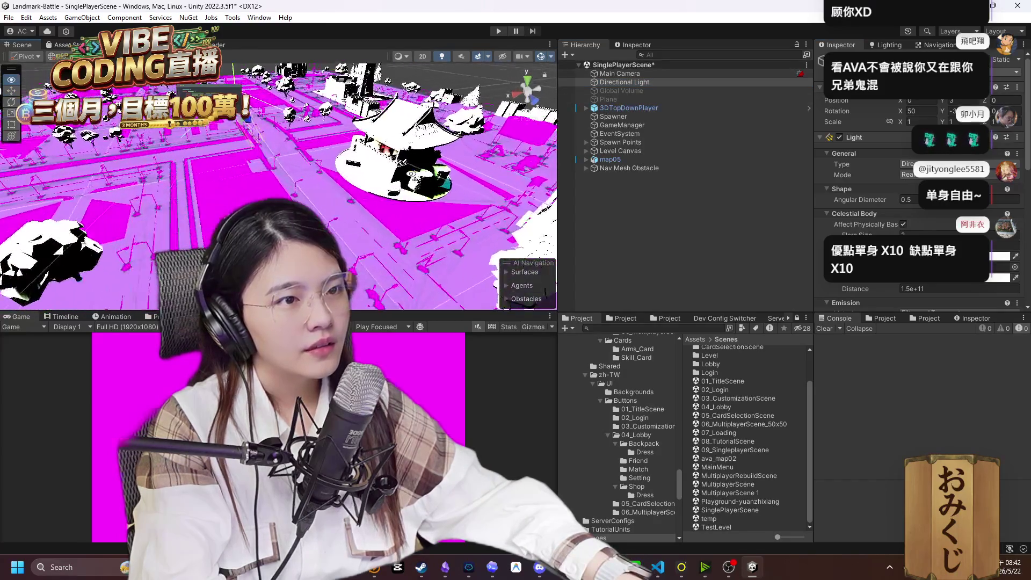
left_click(656, 166)
left_click(672, 150)
left_click(662, 143)
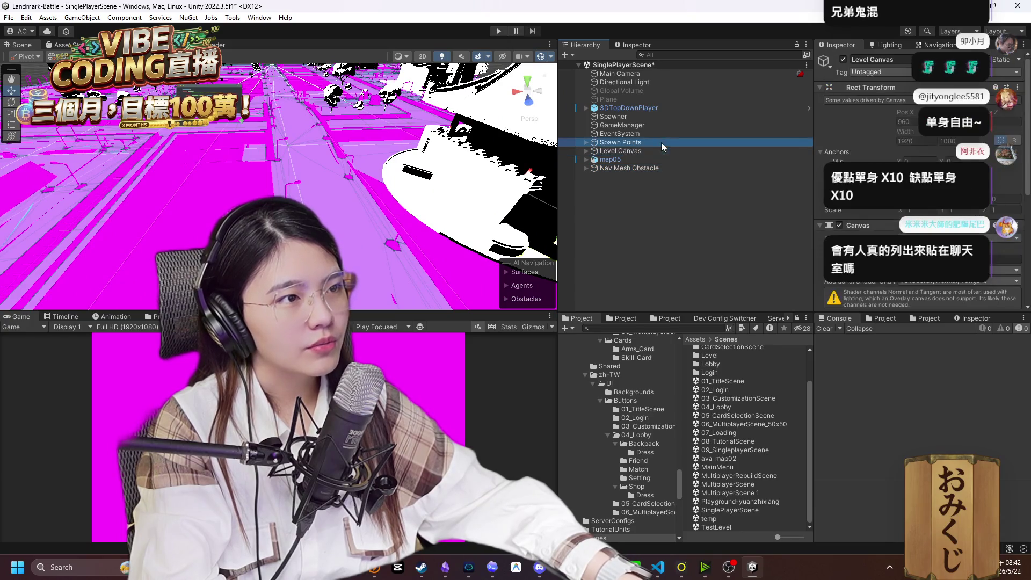
left_click(644, 125)
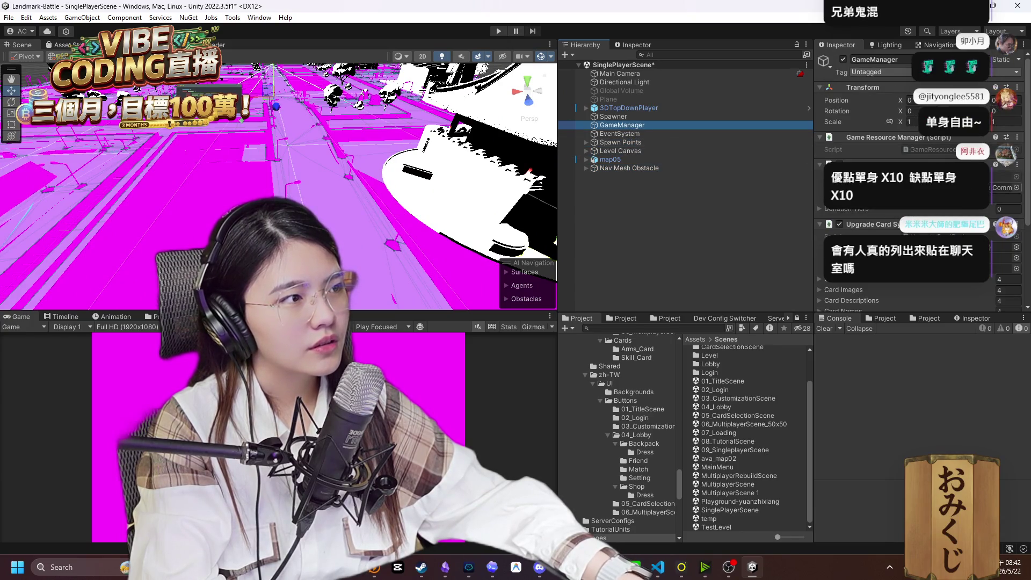
scroll(883, 154, "down", 5)
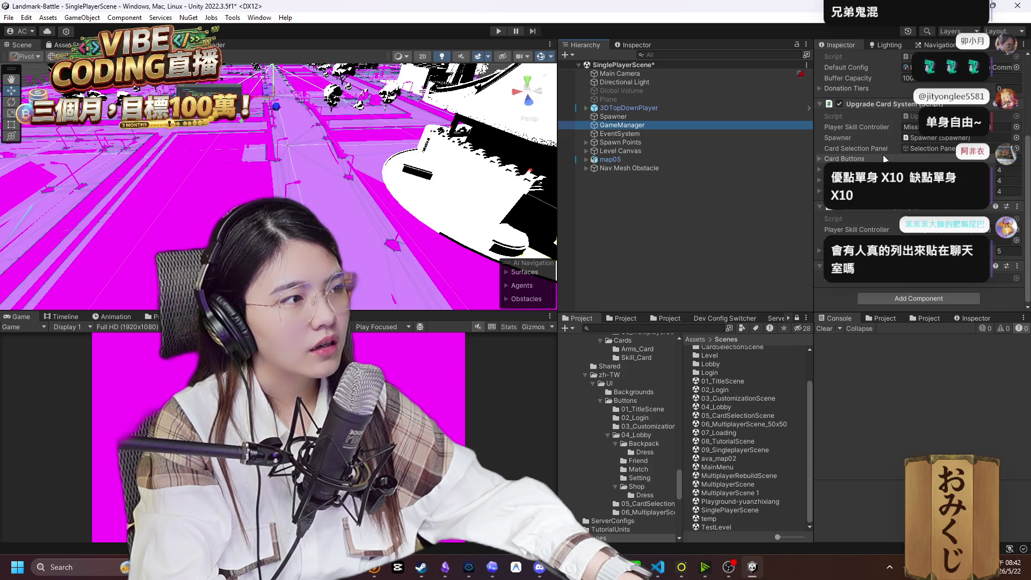
scroll(883, 155, "up", 3)
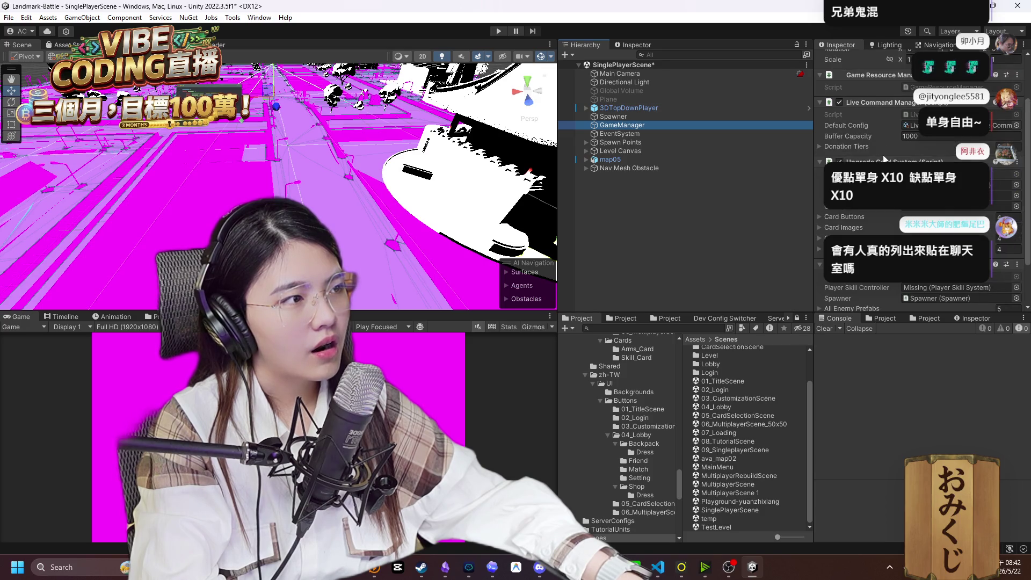
left_click(702, 117)
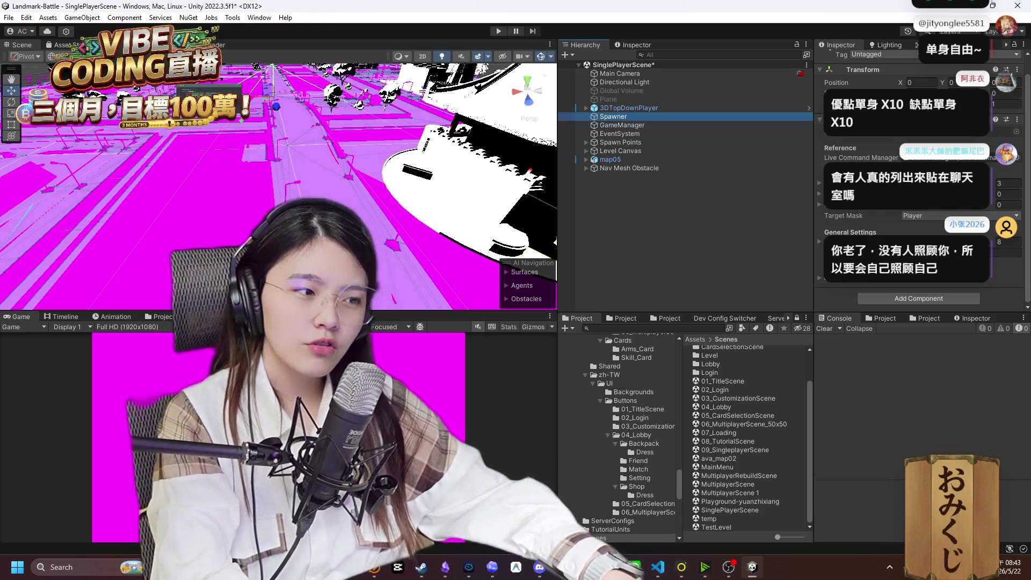
double_click(726, 452)
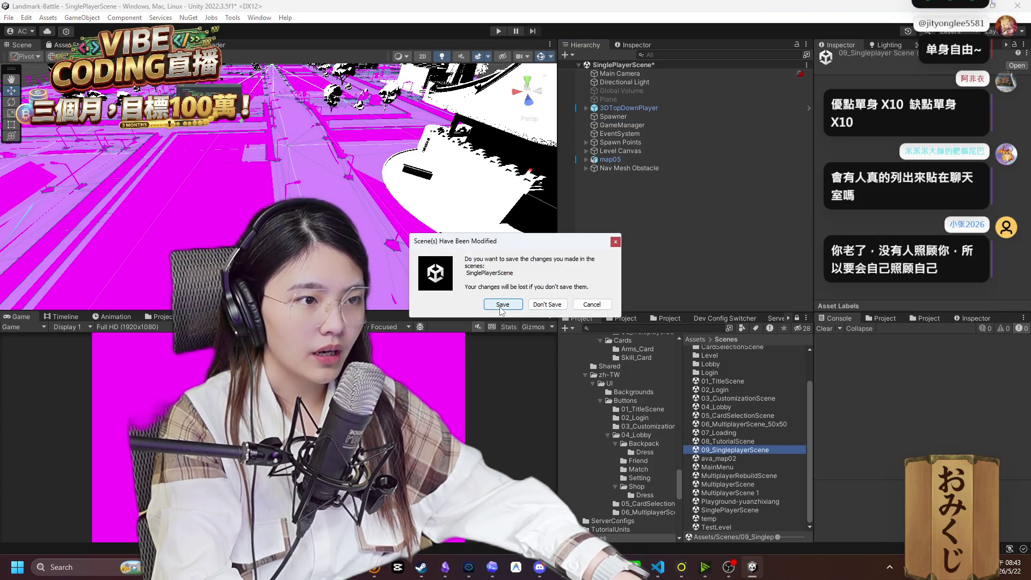
Save the modified SinglePlayerScene at the prompt, then select the 08_TutorialScene asset.
left_click(539, 310)
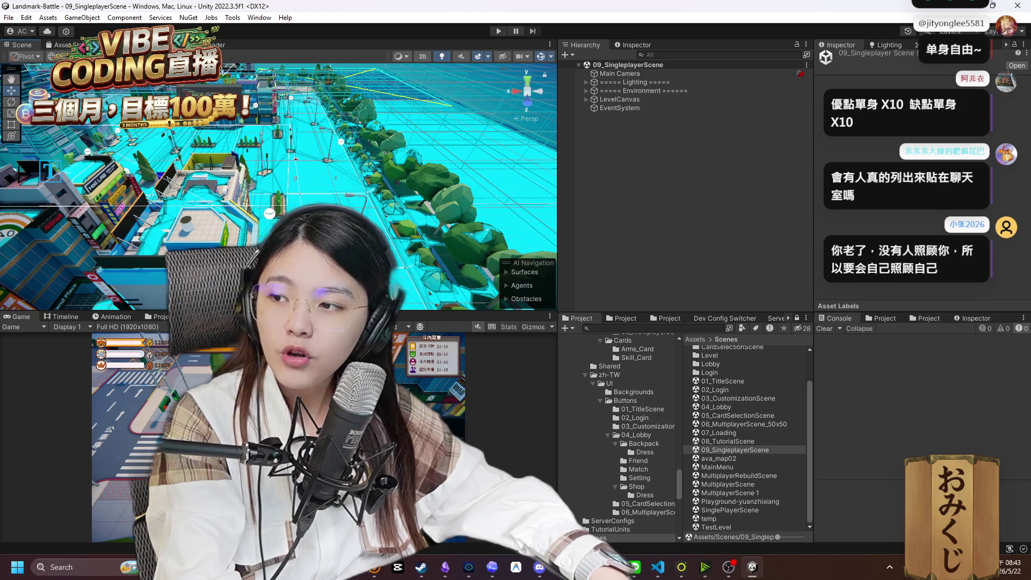
key("super+d")
key("super+d")
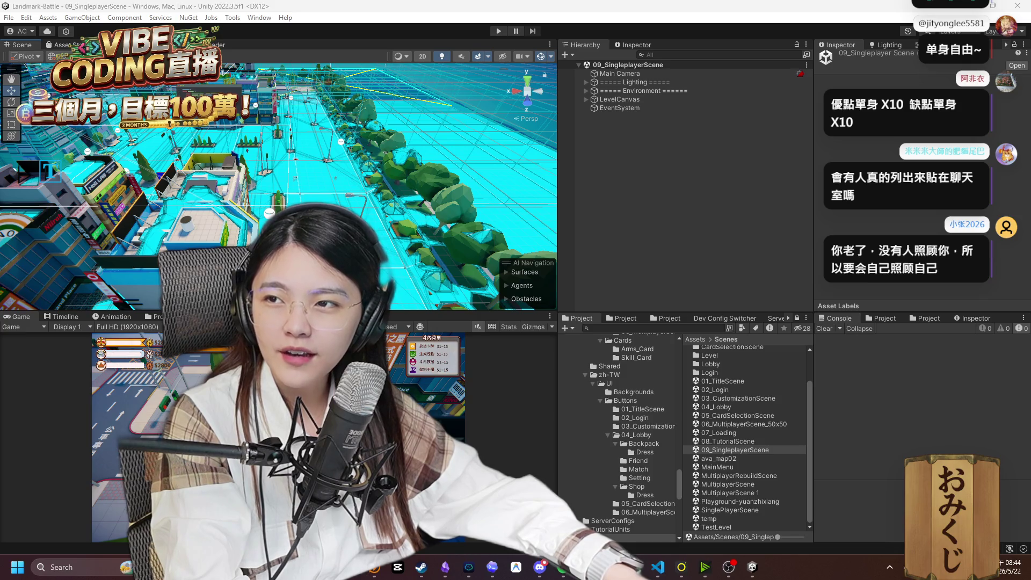
left_click(736, 441)
left_click(739, 449)
mouse_move(300, 215)
left_mouse_down()
mouse_move(239, 221)
mouse_move(322, 110)
left_mouse_up()
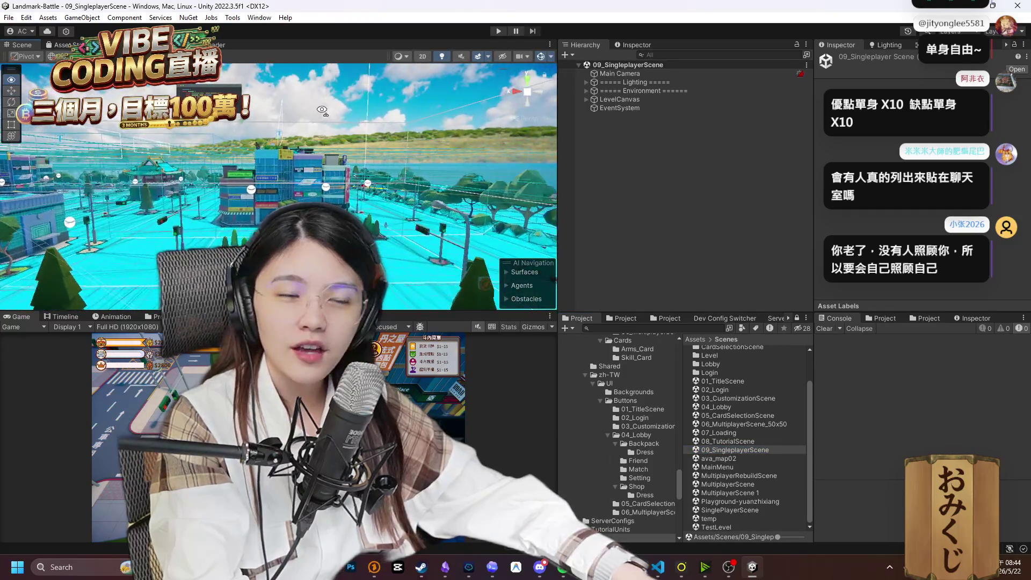
scroll(323, 110, "up", 10)
scroll(322, 110, "down", 10)
mouse_move(323, 110)
left_mouse_down()
mouse_move(168, 240)
mouse_move(361, 119)
mouse_move(80, 223)
mouse_move(430, 333)
left_mouse_up()
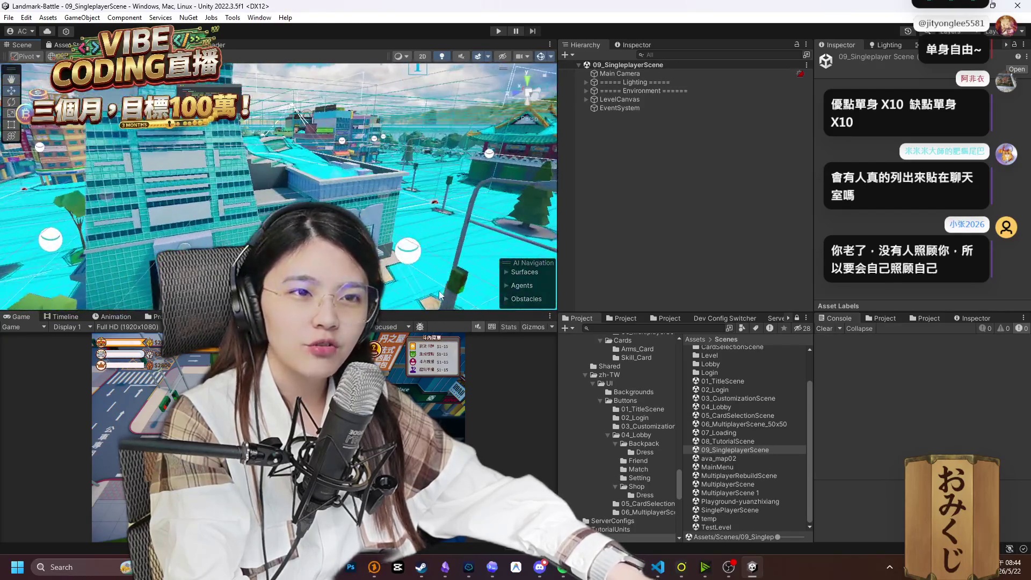
left_click(759, 453)
left_click_drag(408, 257, 457, 279)
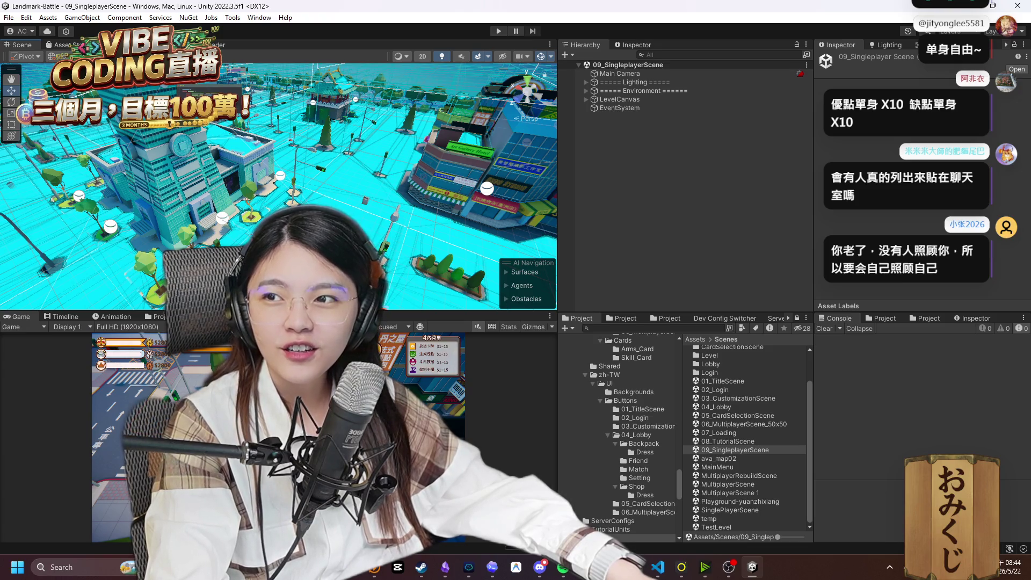
mouse_move(279, 188)
left_mouse_down()
mouse_move(327, 177)
mouse_move(243, 186)
left_mouse_up()
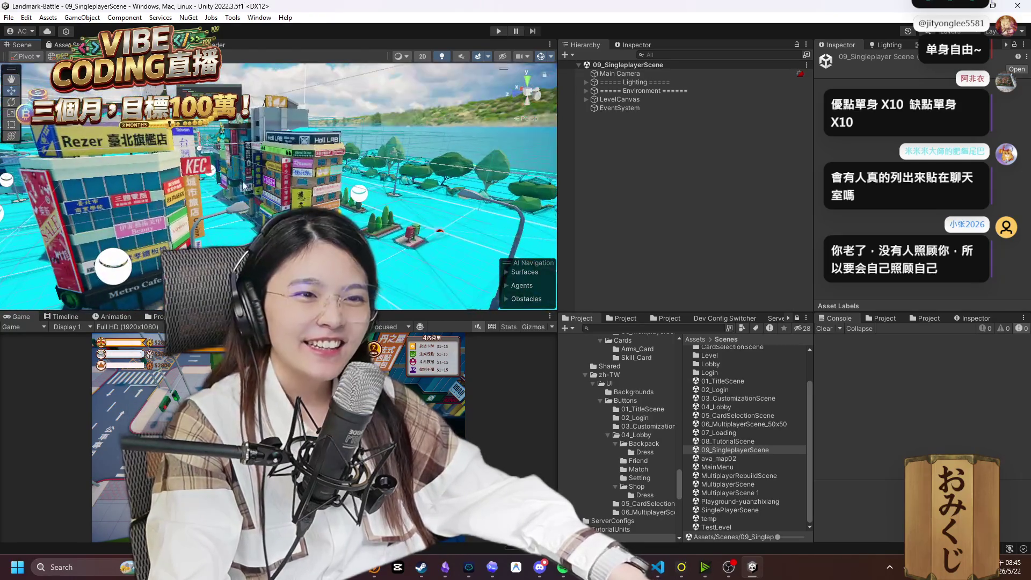
left_click(586, 91)
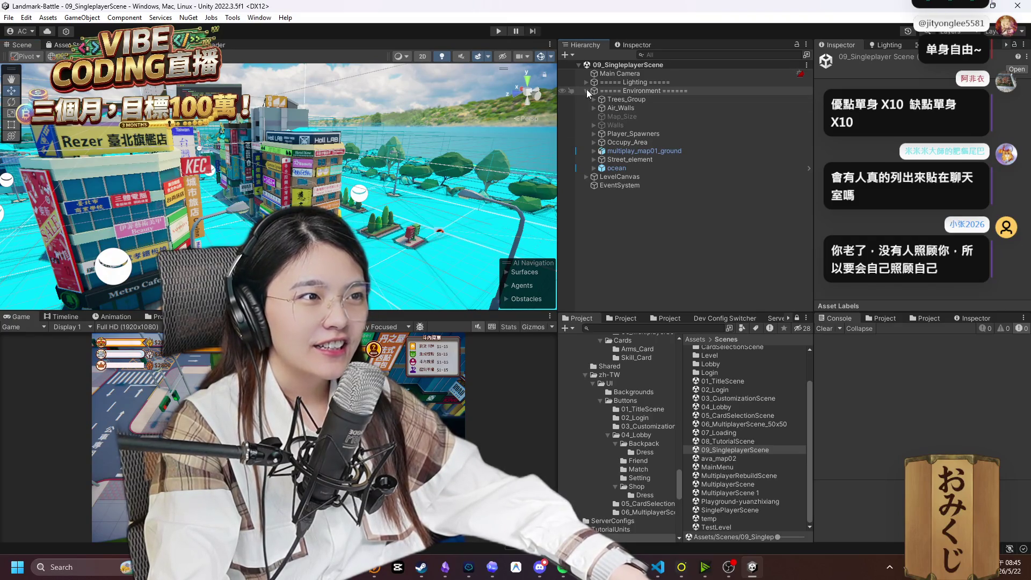
Peek inside Lighting, frame the Environment group, and select multiplay_map01_ground before switching to Codex.
left_click(587, 82)
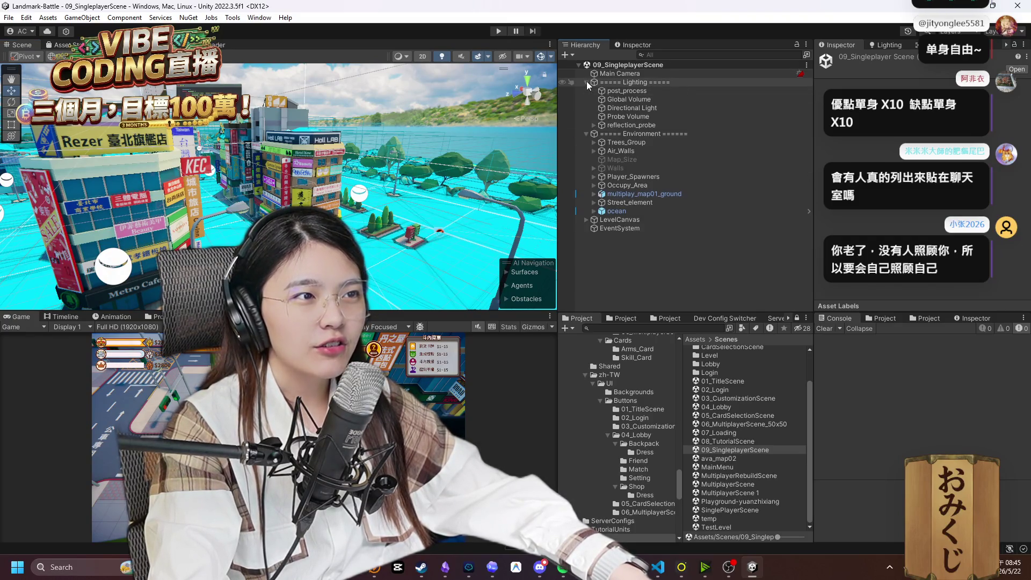
left_click(587, 82)
double_click(590, 91)
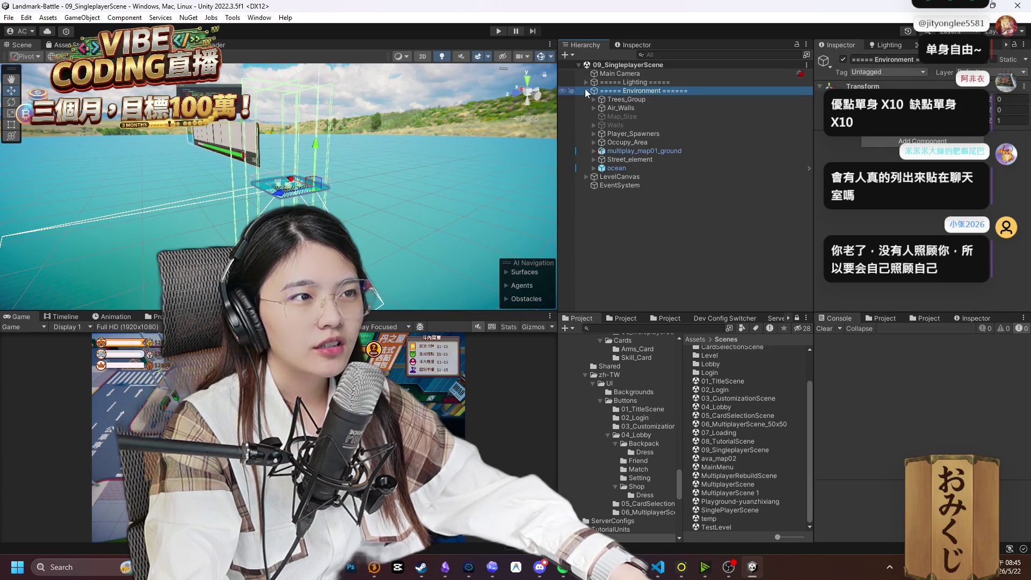
mouse_move(394, 160)
left_mouse_down()
mouse_move(366, 156)
mouse_move(425, 168)
mouse_move(421, 252)
mouse_move(359, 245)
mouse_move(408, 215)
mouse_move(376, 177)
mouse_move(375, 198)
mouse_move(403, 199)
left_mouse_up()
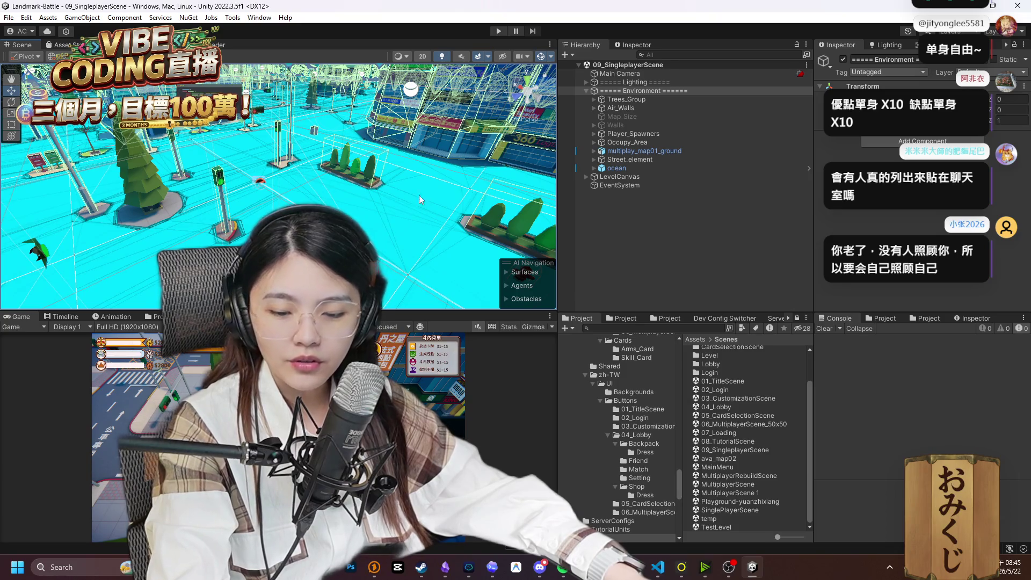
left_click(672, 150)
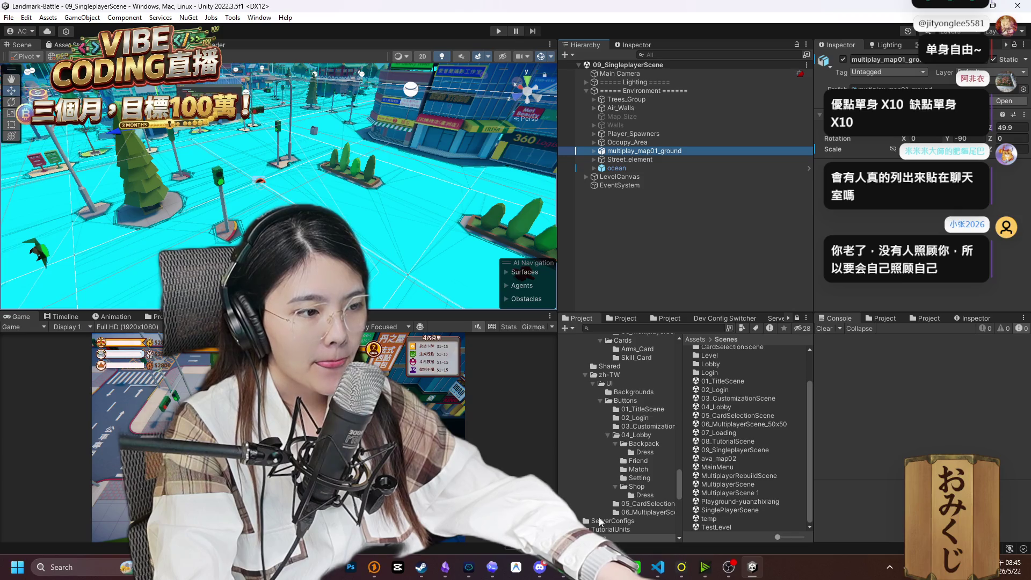
key("alt+Tab")
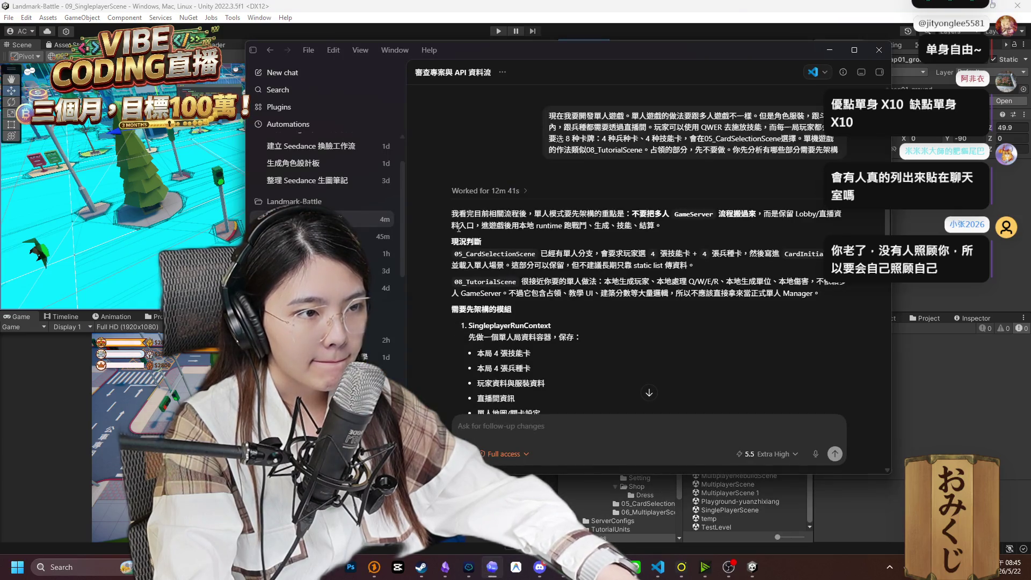
Scroll through Codex's proposed single-player module architecture.
scroll(482, 231, "down", 2)
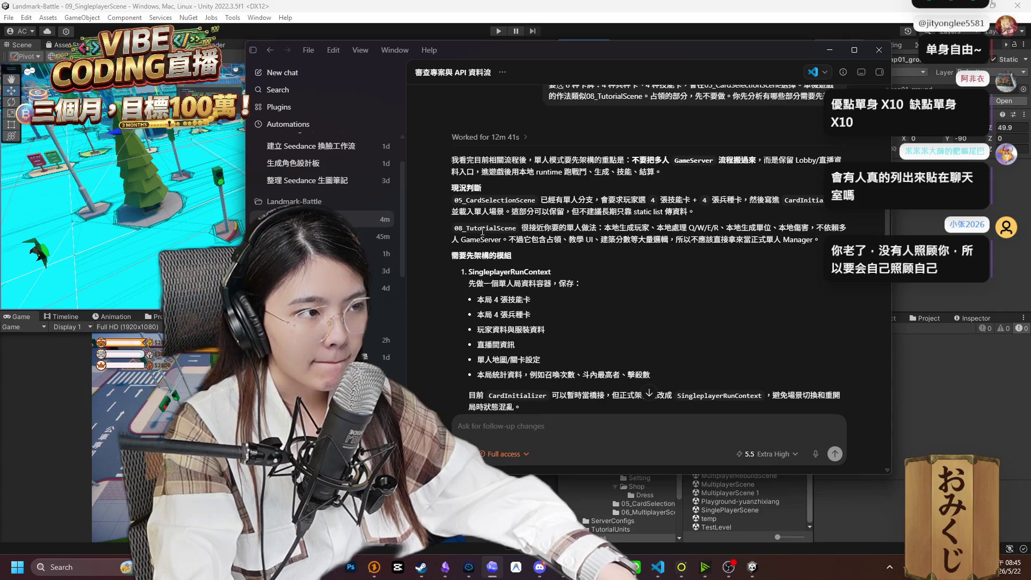
scroll(556, 332, "down", 2)
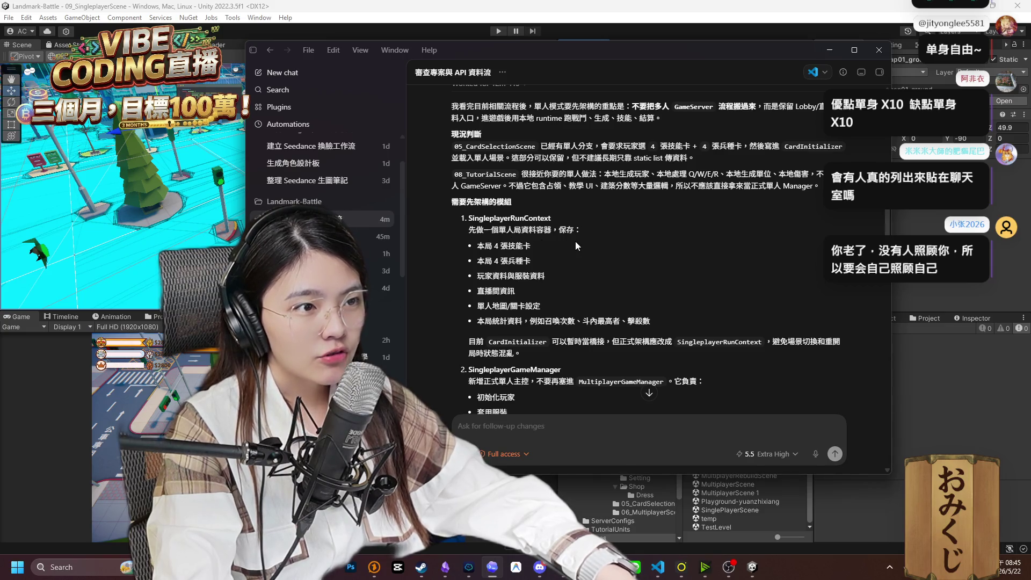
scroll(548, 242, "down", 2)
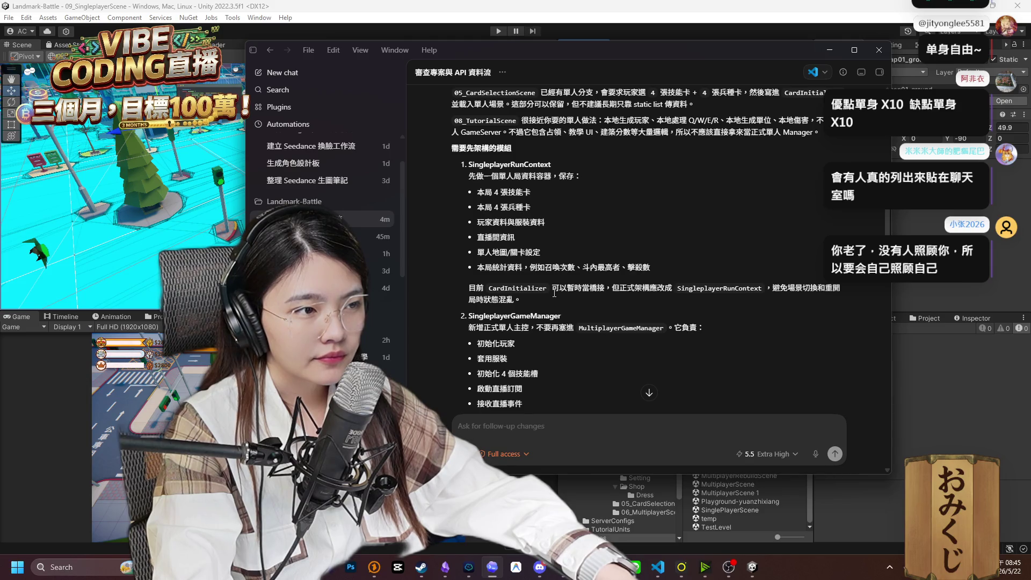
scroll(558, 293, "down", 2)
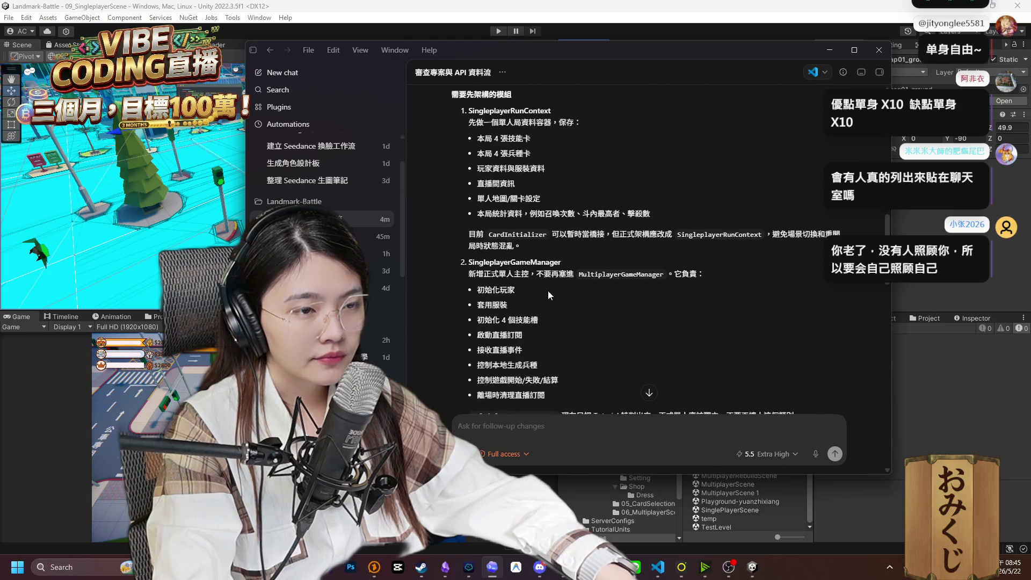
scroll(527, 286, "down", 4)
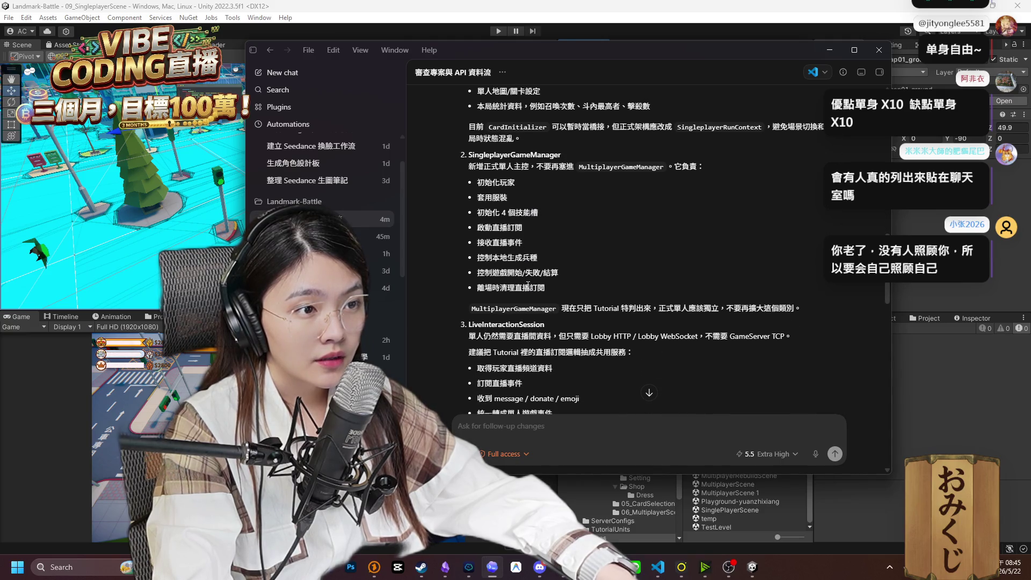
scroll(578, 276, "down", 2)
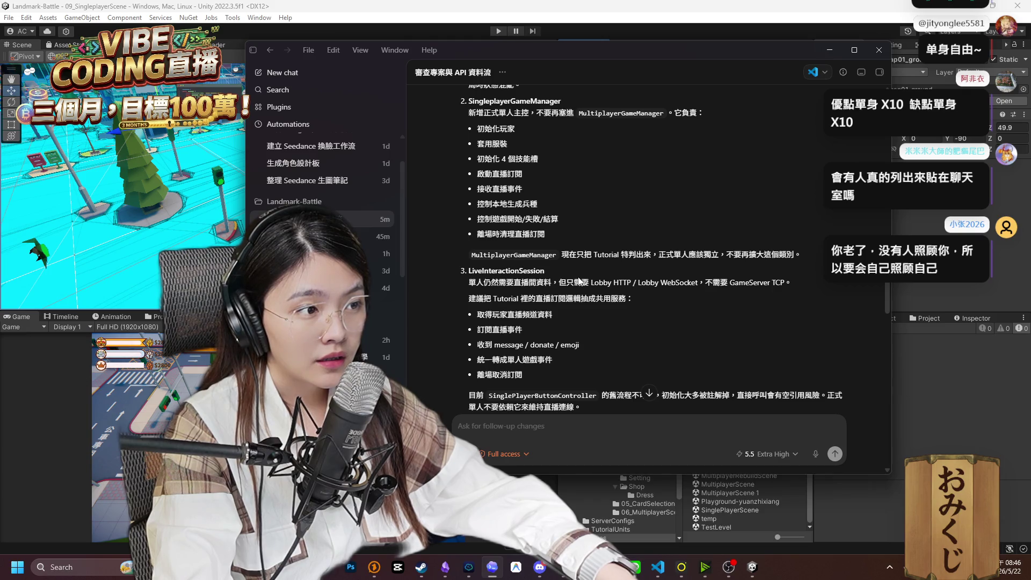
scroll(579, 280, "down", 2)
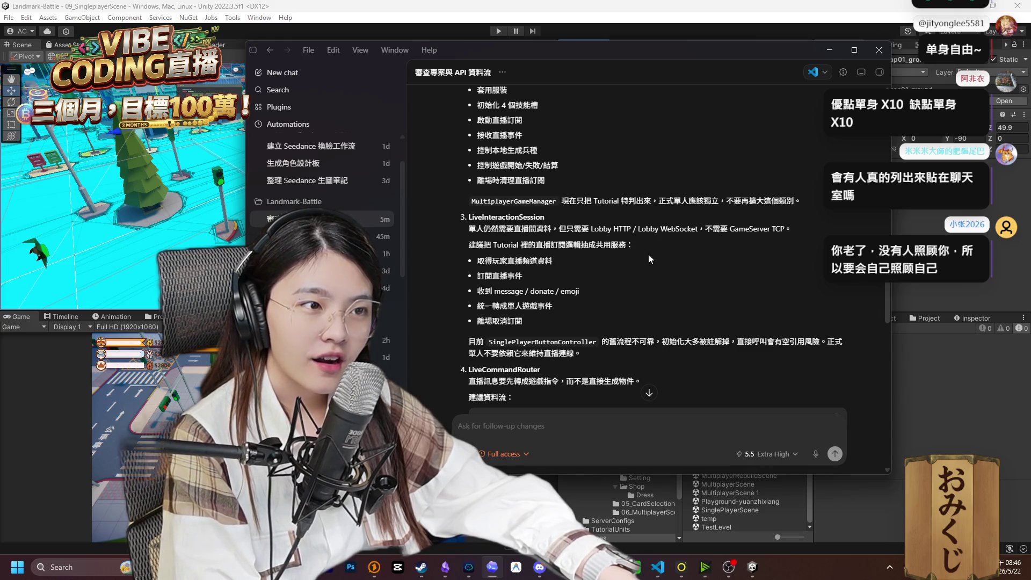
scroll(649, 254, "down", 2)
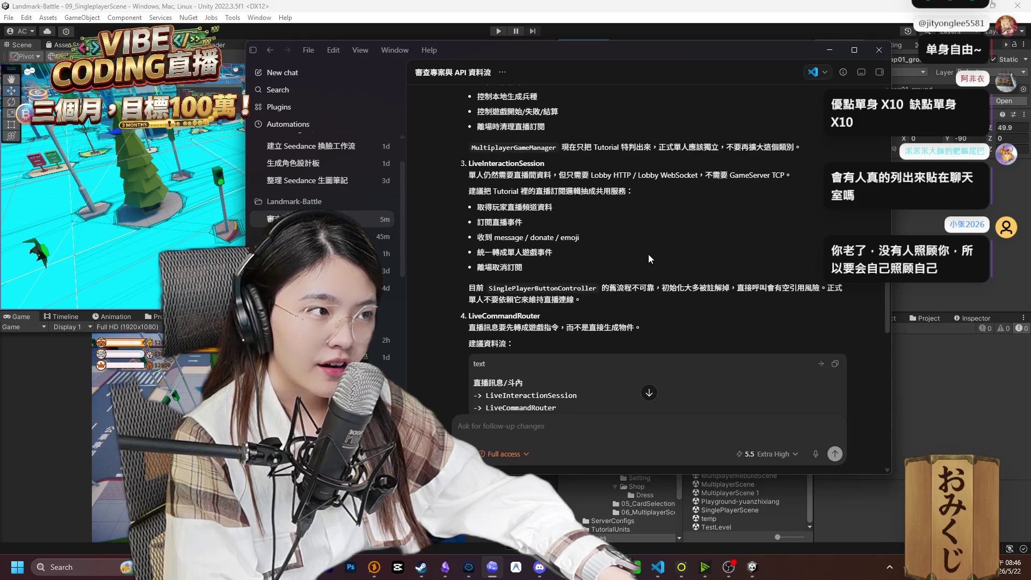
scroll(649, 259, "down", 2)
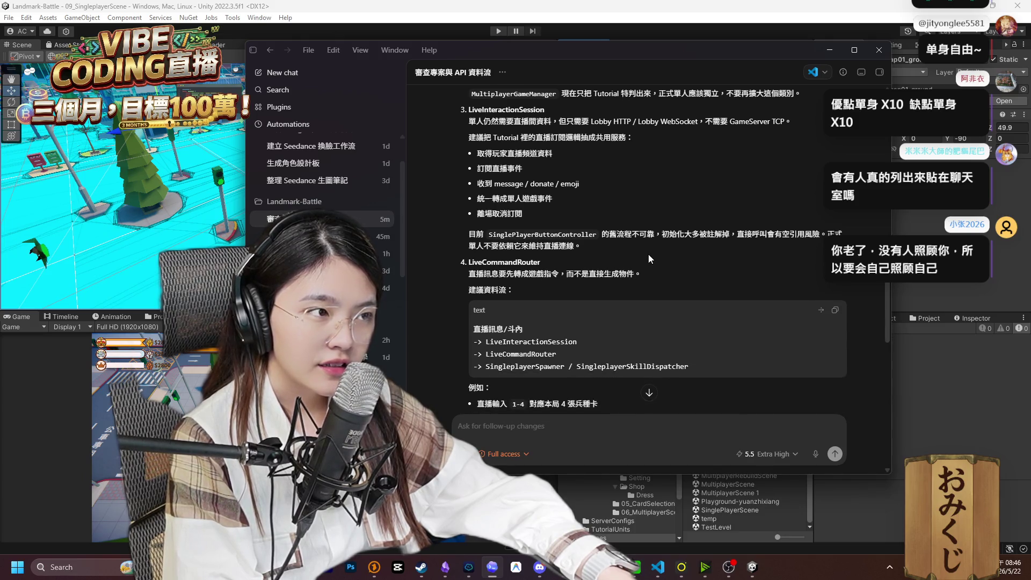
scroll(650, 259, "down", 2)
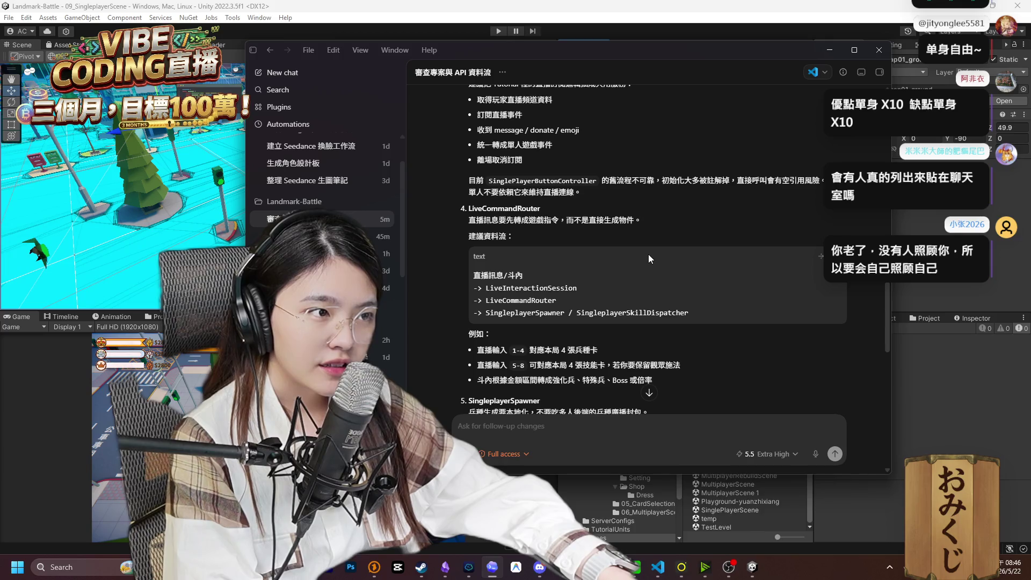
scroll(650, 258, "down", 2)
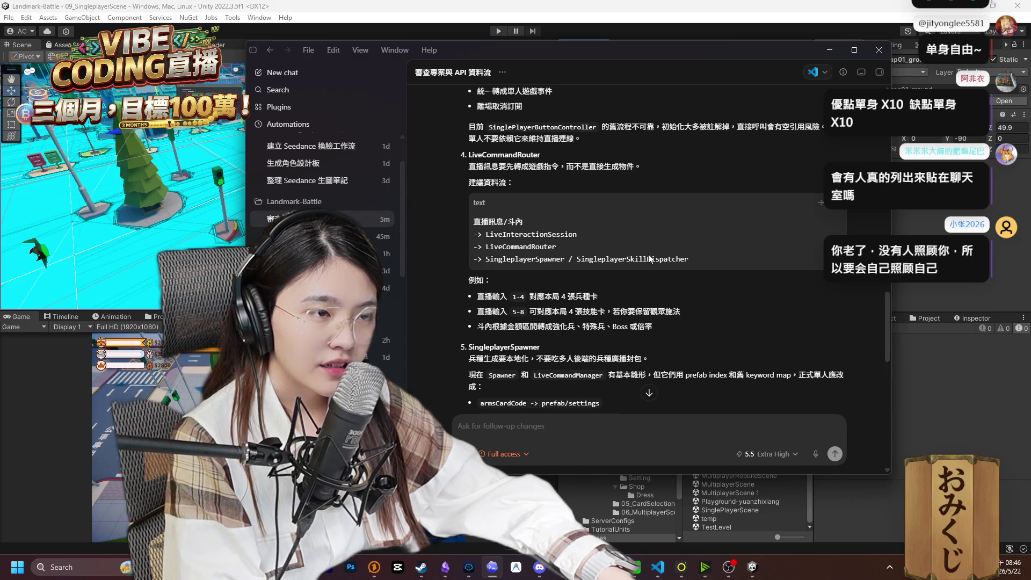
scroll(650, 259, "down", 2)
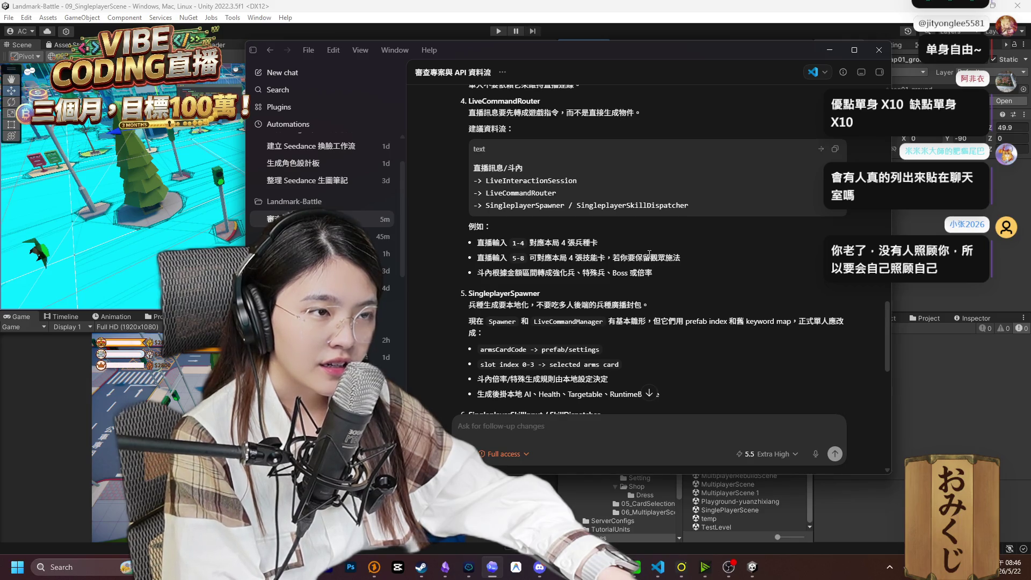
scroll(649, 254, "down", 2)
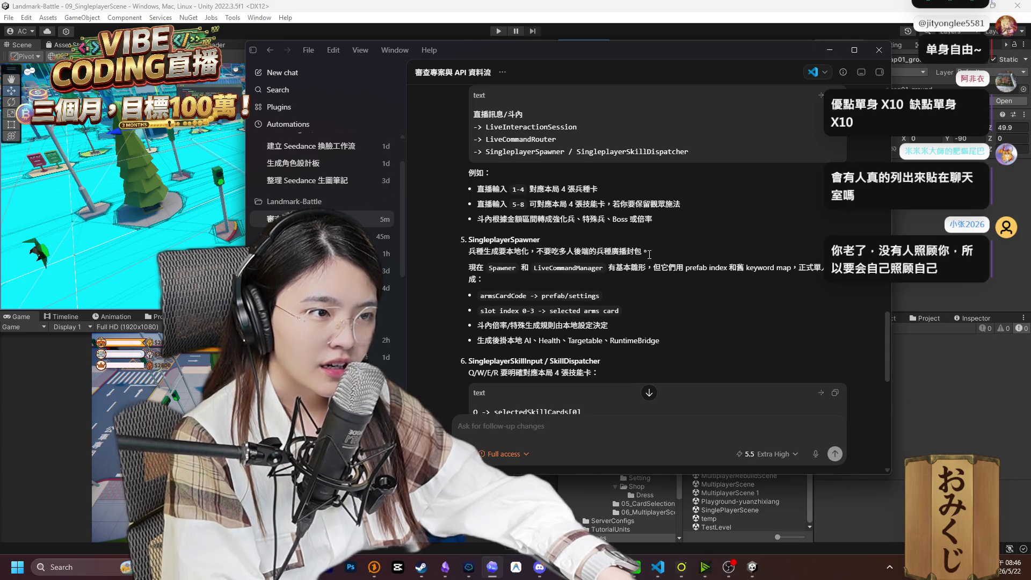
scroll(649, 253, "down", 1)
Reach the end of the reply and start the follow-up '兵種生成出來後，兵種的移動也…' in the prompt box.
scroll(649, 254, "down", 1)
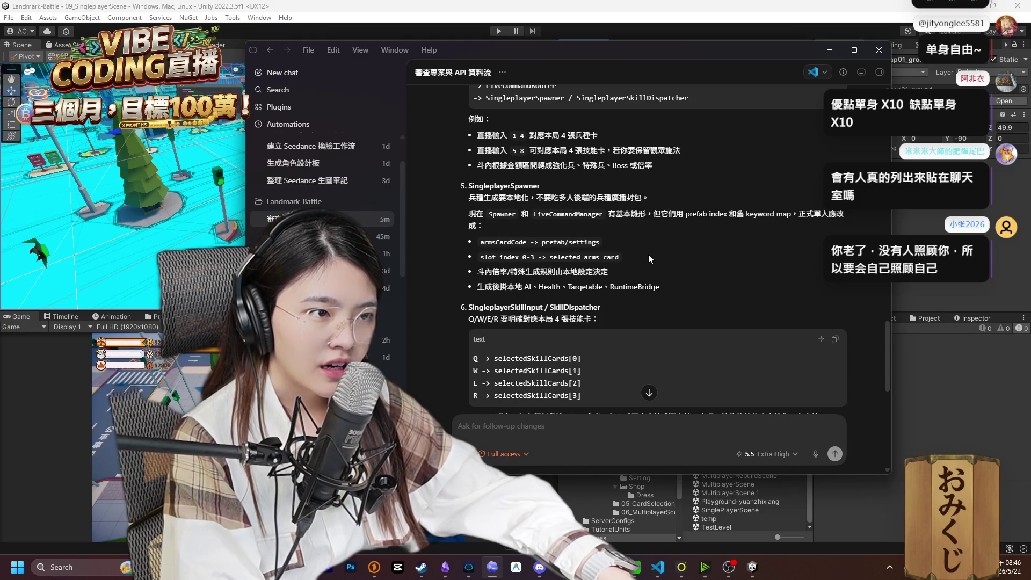
scroll(648, 253, "down", 1)
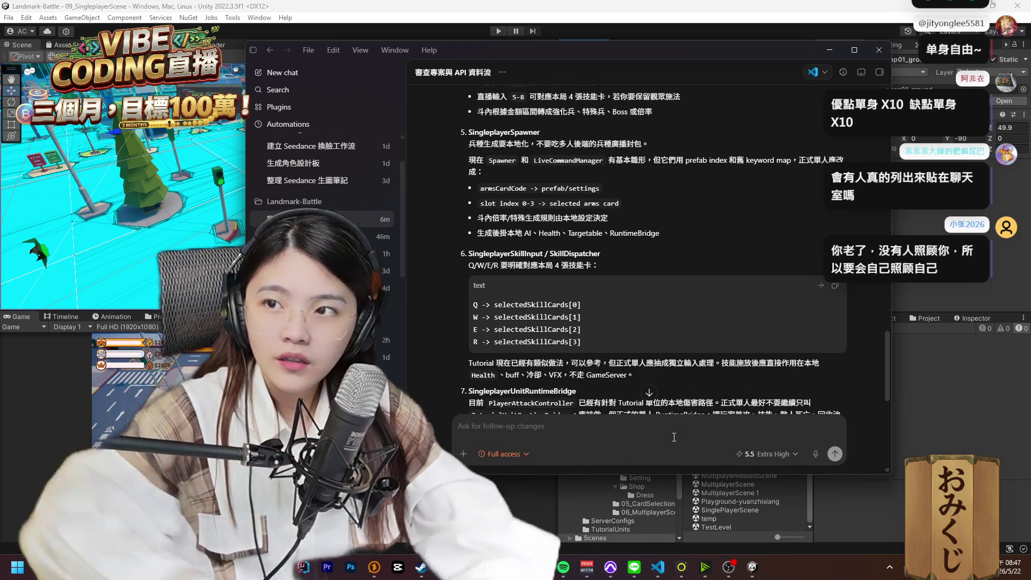
left_click(674, 437)
type("兵種生成出")
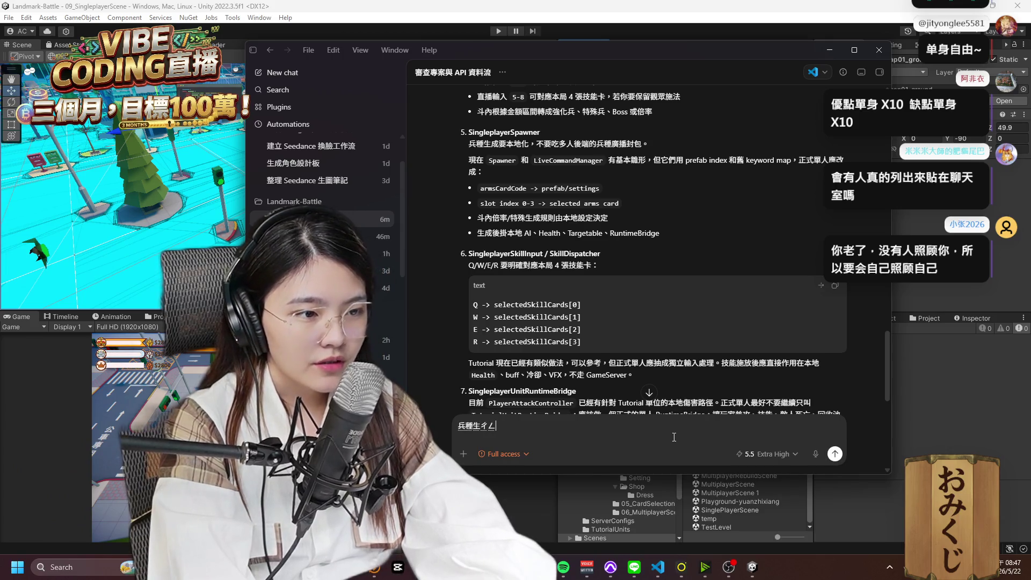
type("來後，")
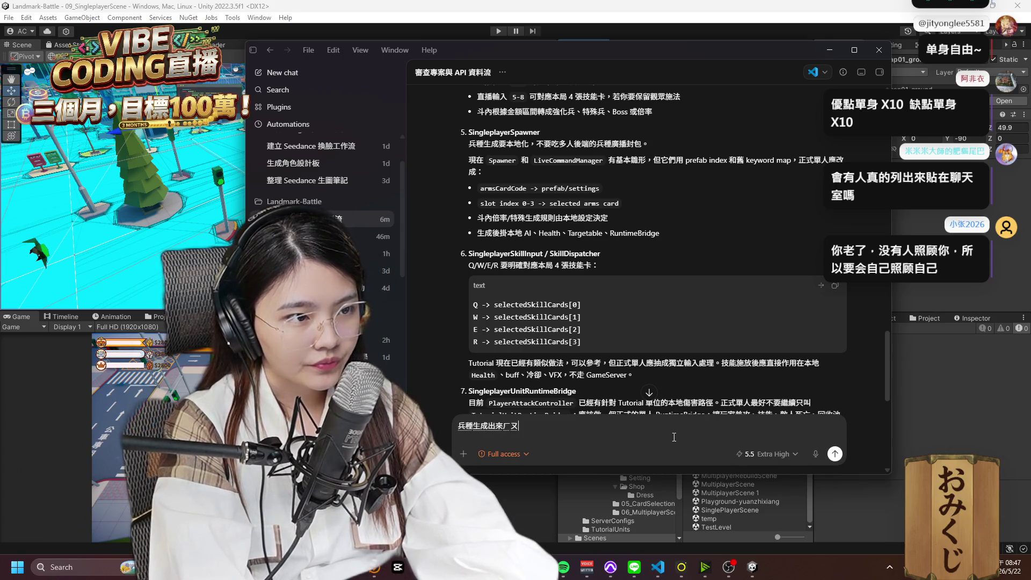
type("兵種的")
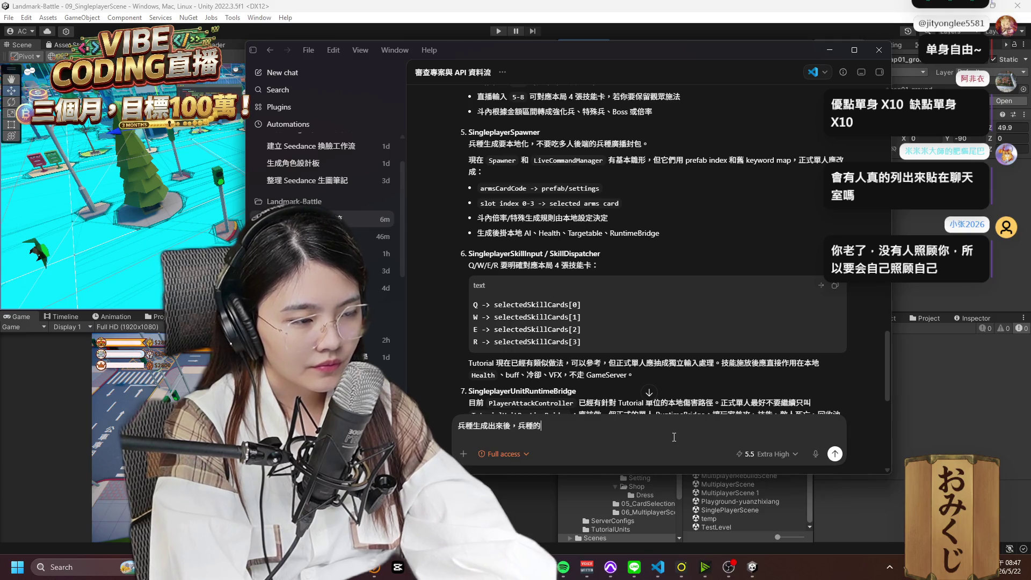
type("移動也ㄧㄠ")
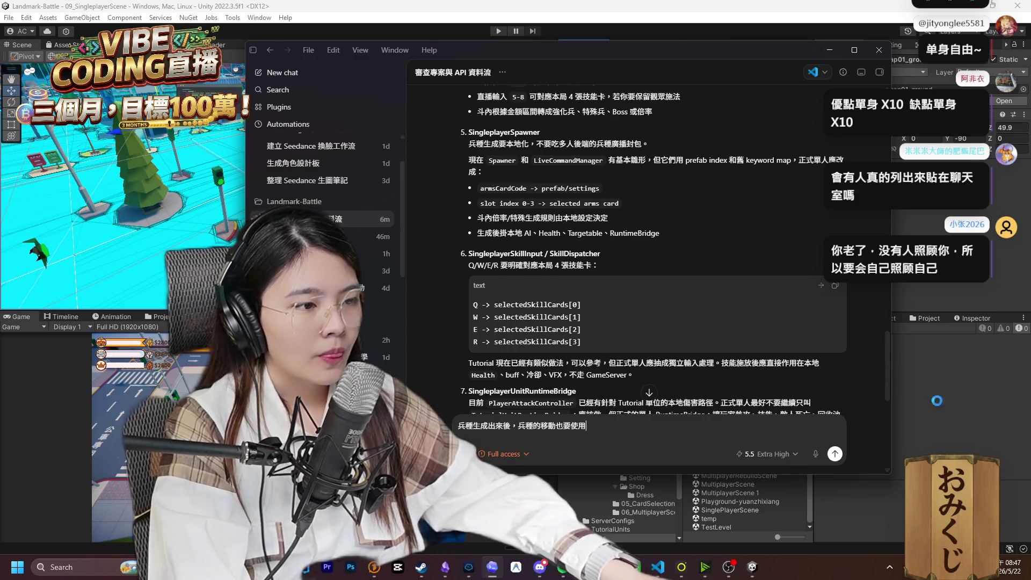
Bring the Unity editor with 09_SingleplayerScene back to the front and open its Window menu.
key("alt+Tab")
left_click(260, 18)
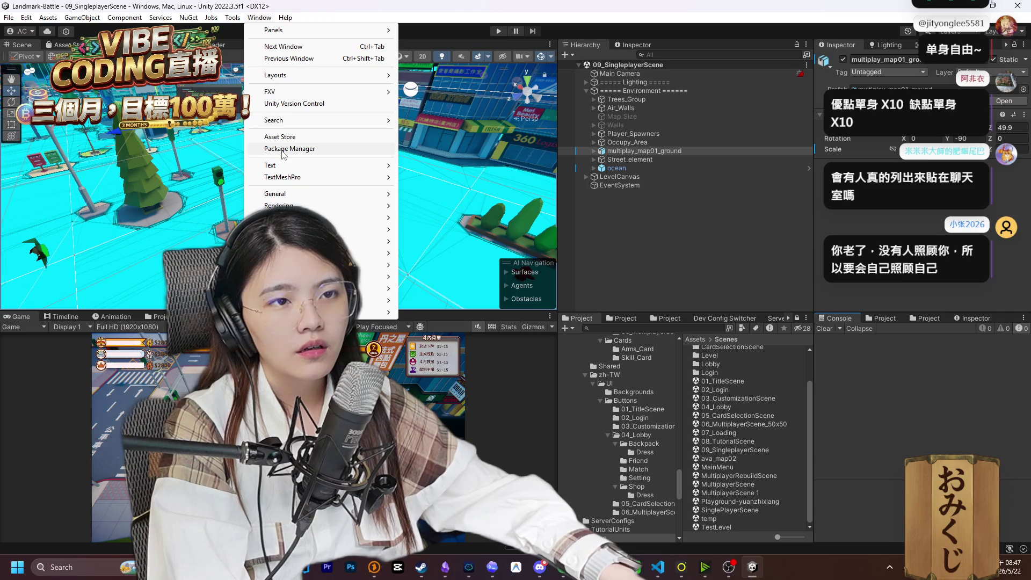
left_click(284, 150)
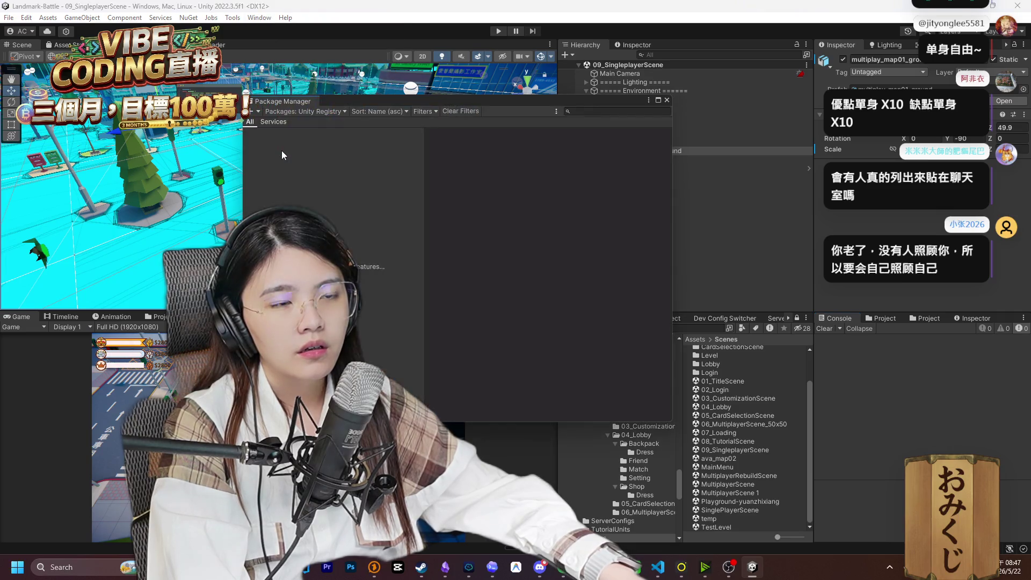
left_click(315, 110)
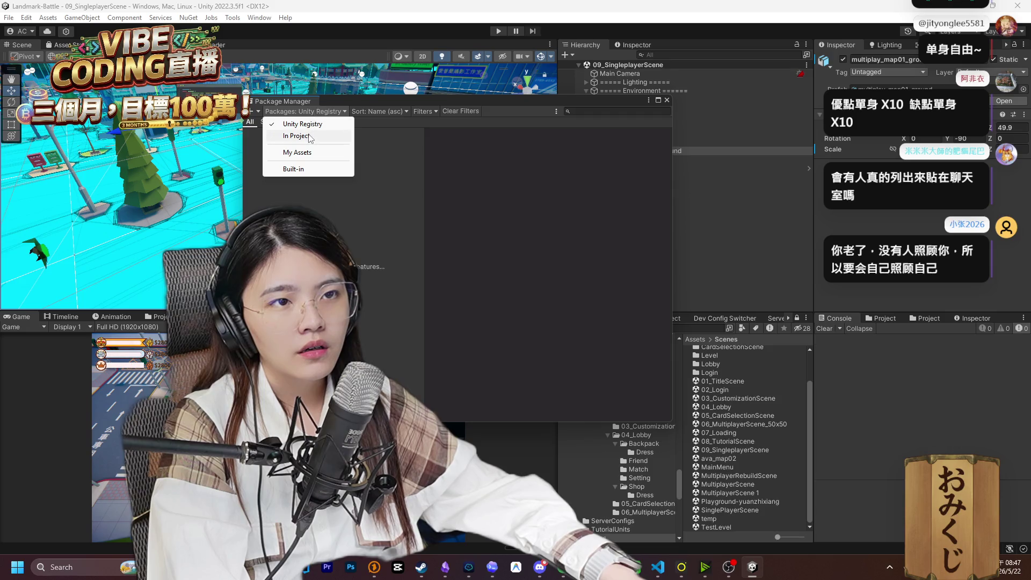
left_click(297, 136)
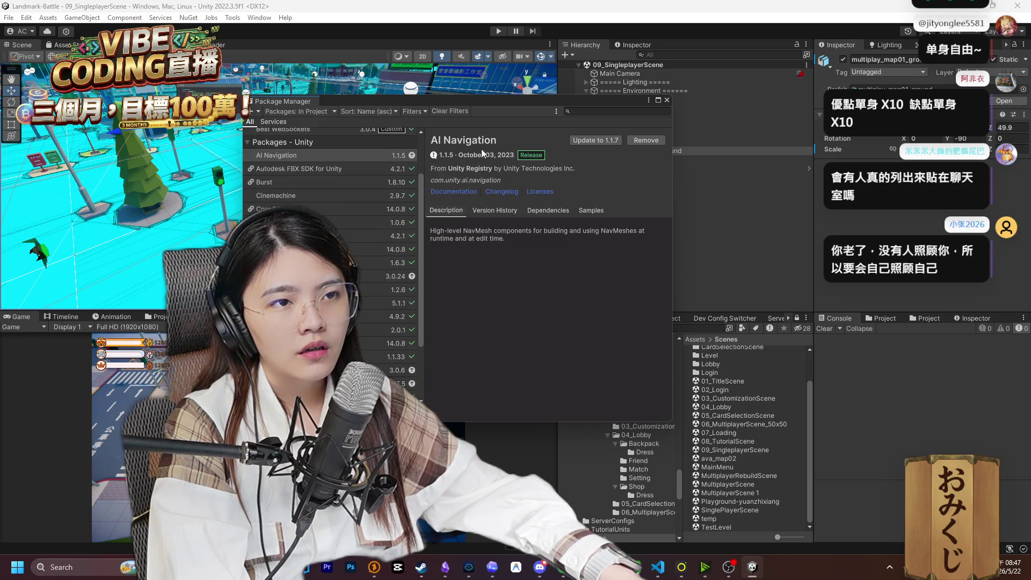
left_click_drag(499, 140, 474, 144)
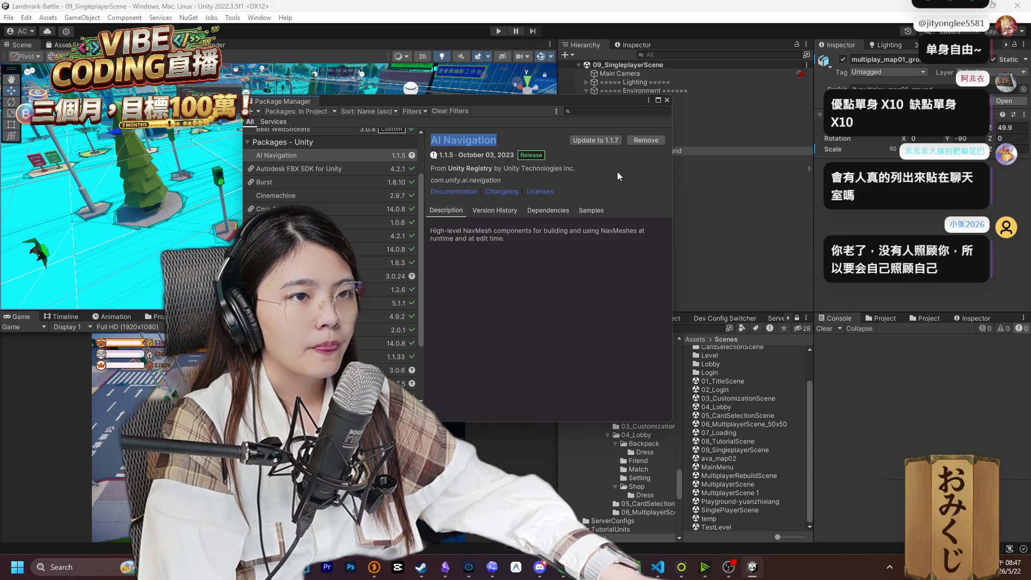
left_click(667, 100)
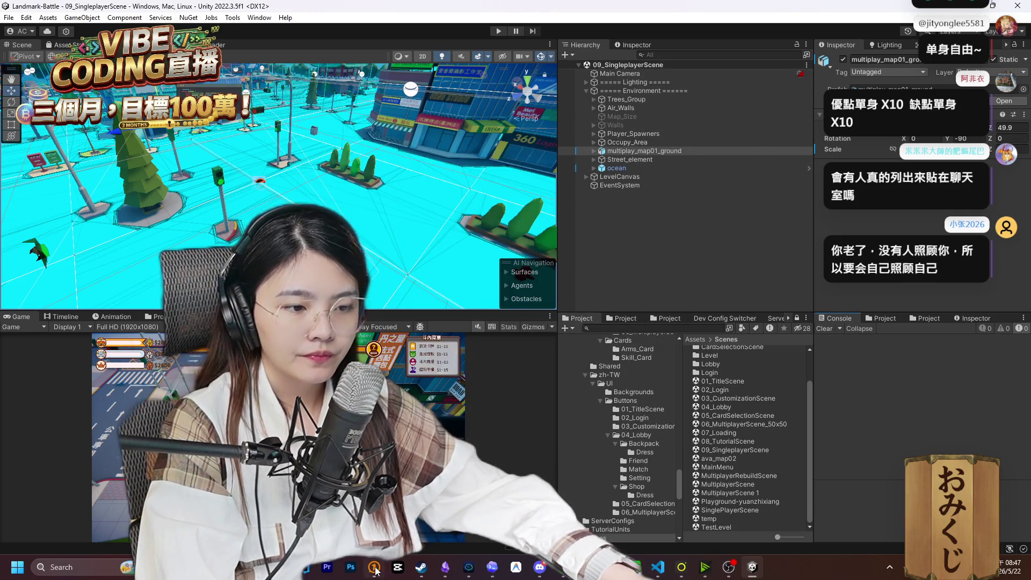
left_click(492, 568)
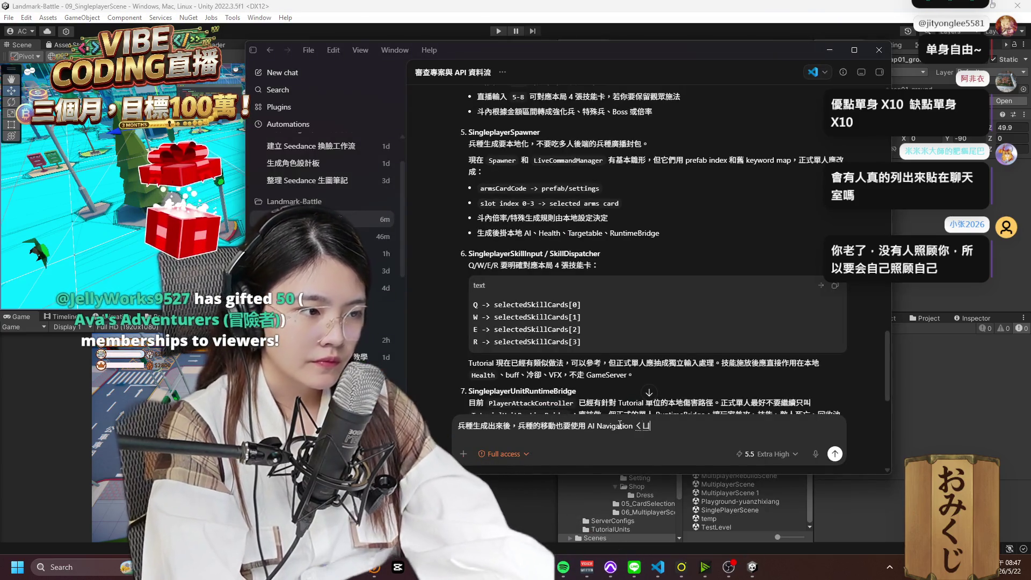
Finish the follow-up with '移動。' so it asks for AI Navigation soldier movement.
type("移動。")
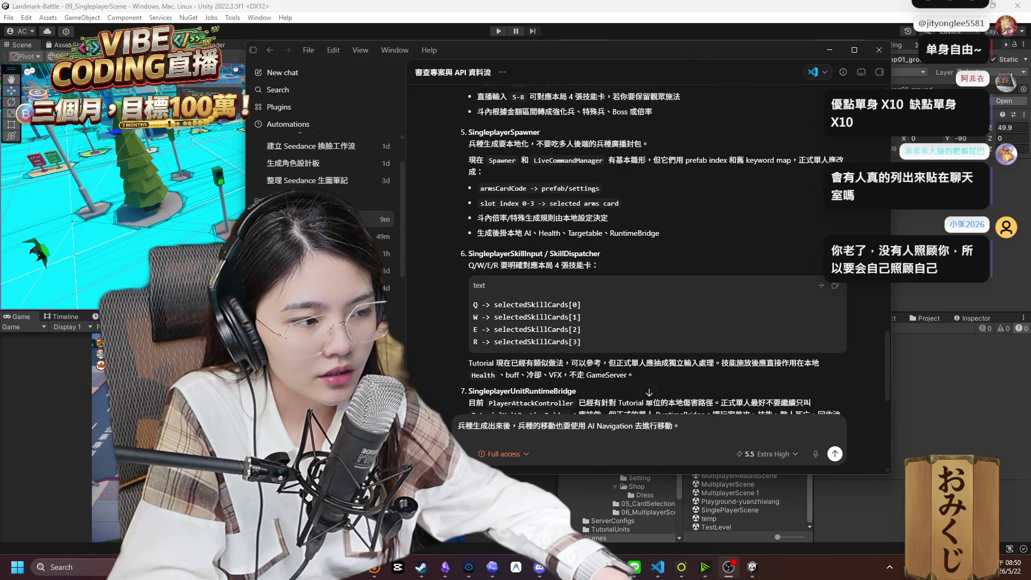
left_click(606, 440)
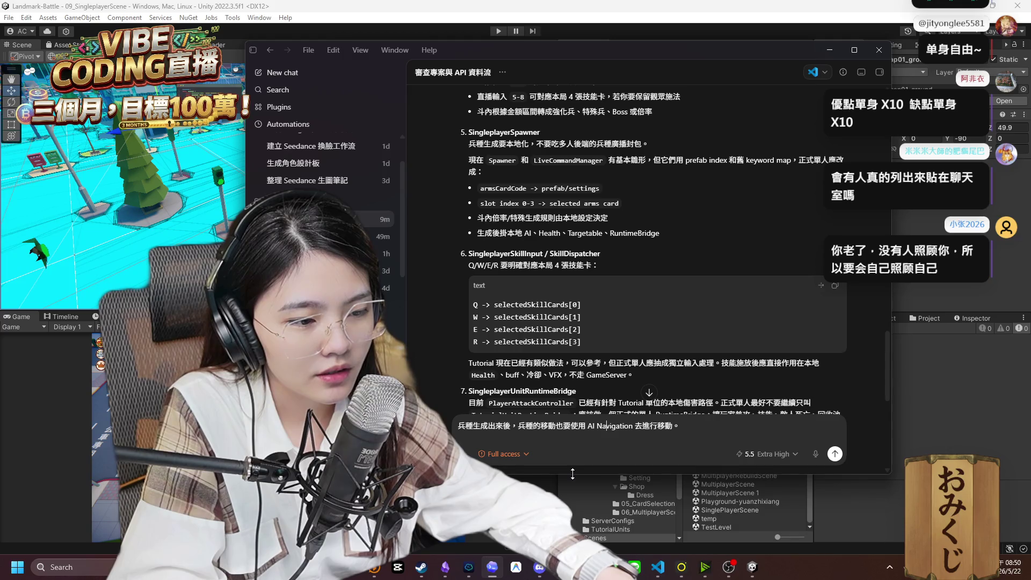
In Antigravity, open the Styling Chat Overlay Preview conversation and check the model list without changing it.
left_click(516, 567)
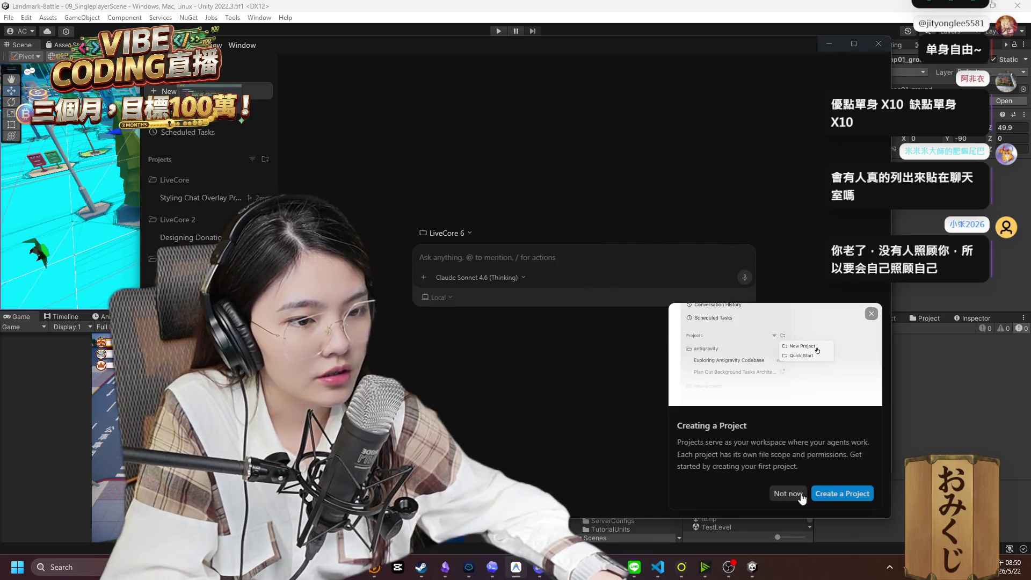
left_click(789, 493)
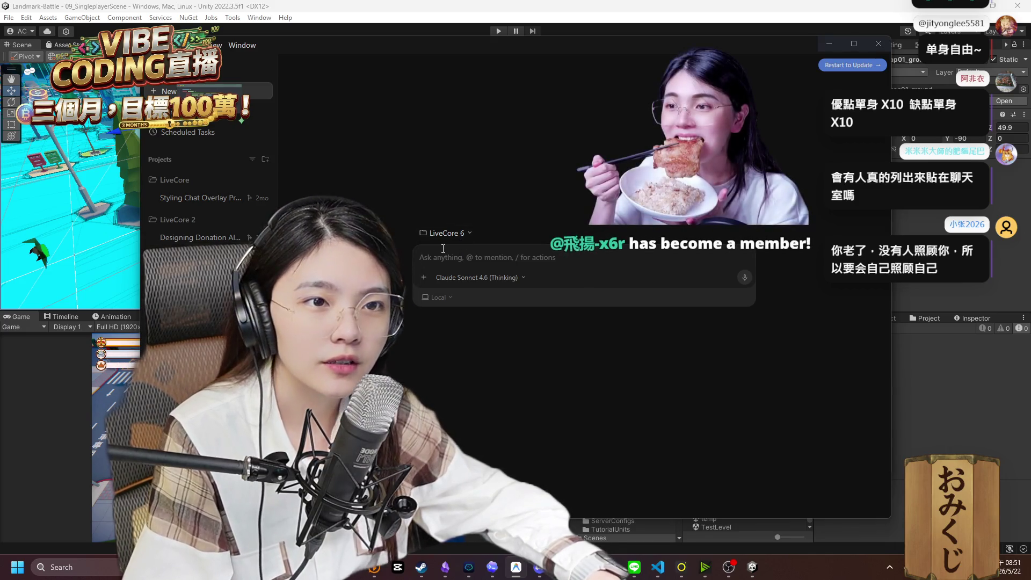
left_click(245, 112)
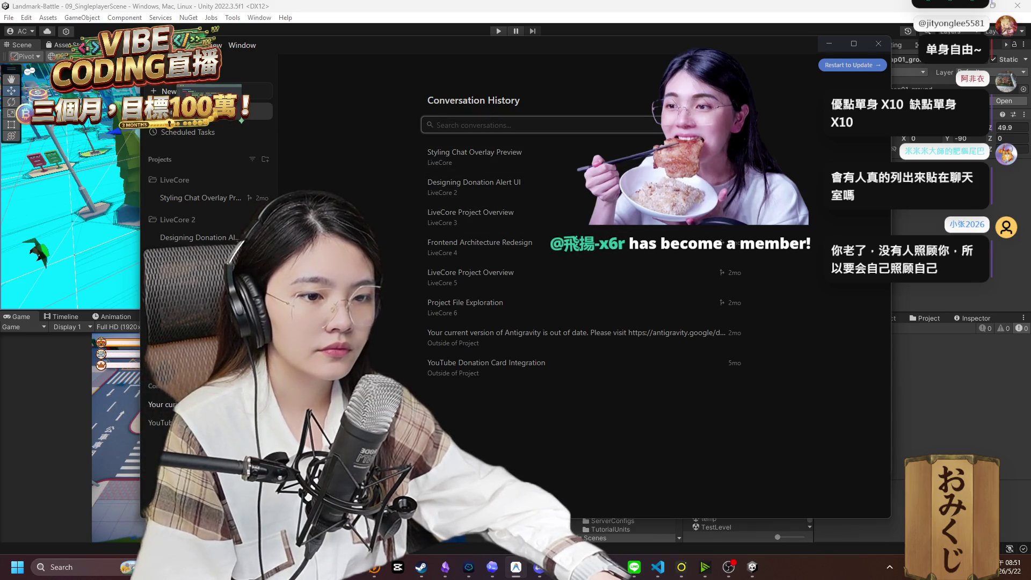
left_click(199, 198)
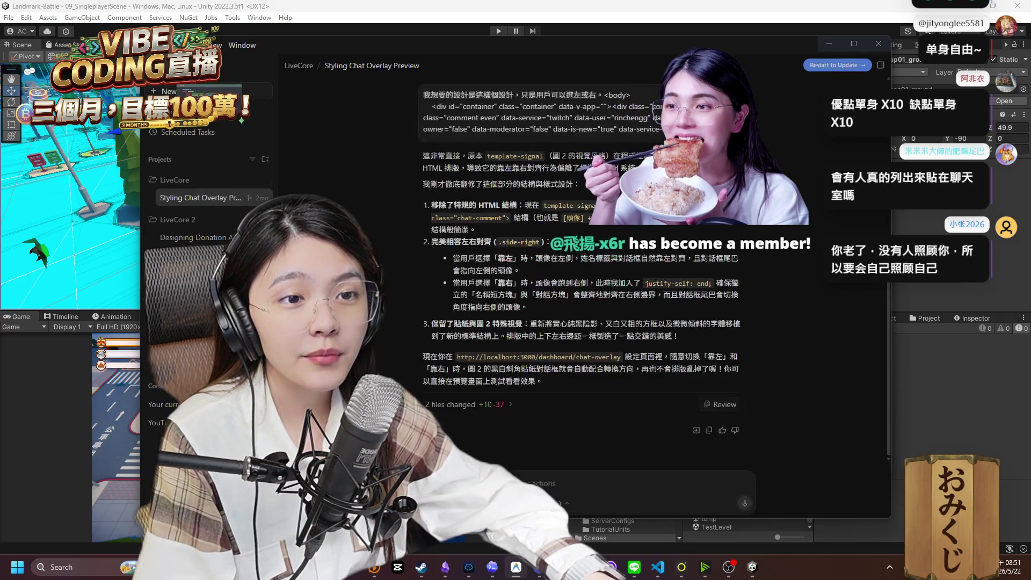
left_click(554, 503)
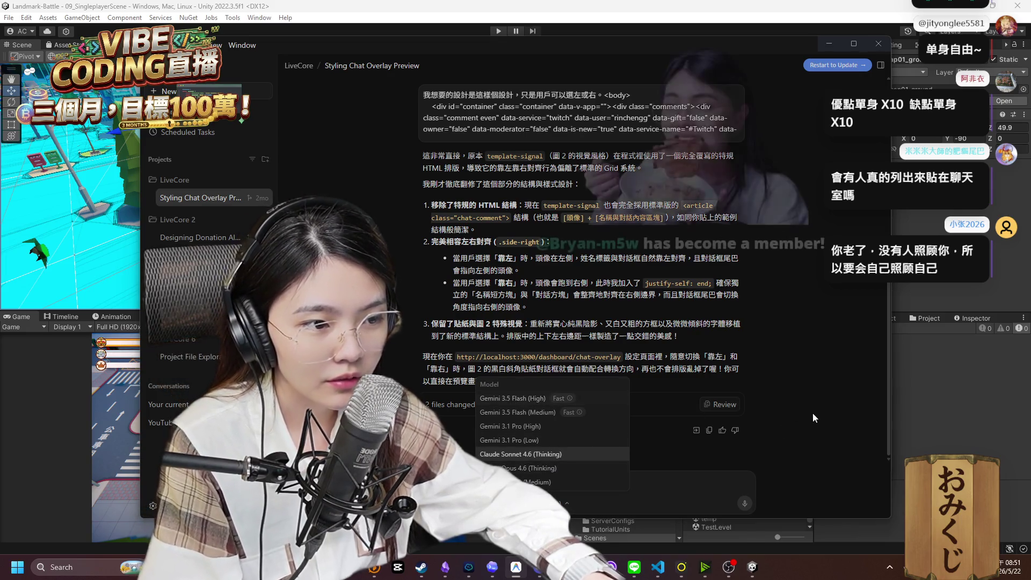
left_click(693, 455)
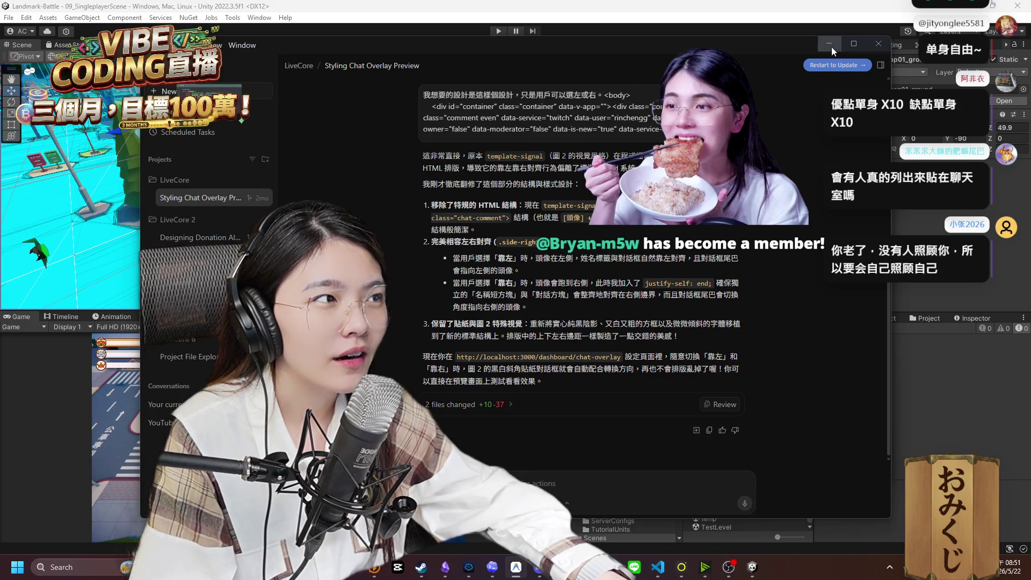
Restart Antigravity to install its update, then move and minimize the reloaded window.
left_click(835, 65)
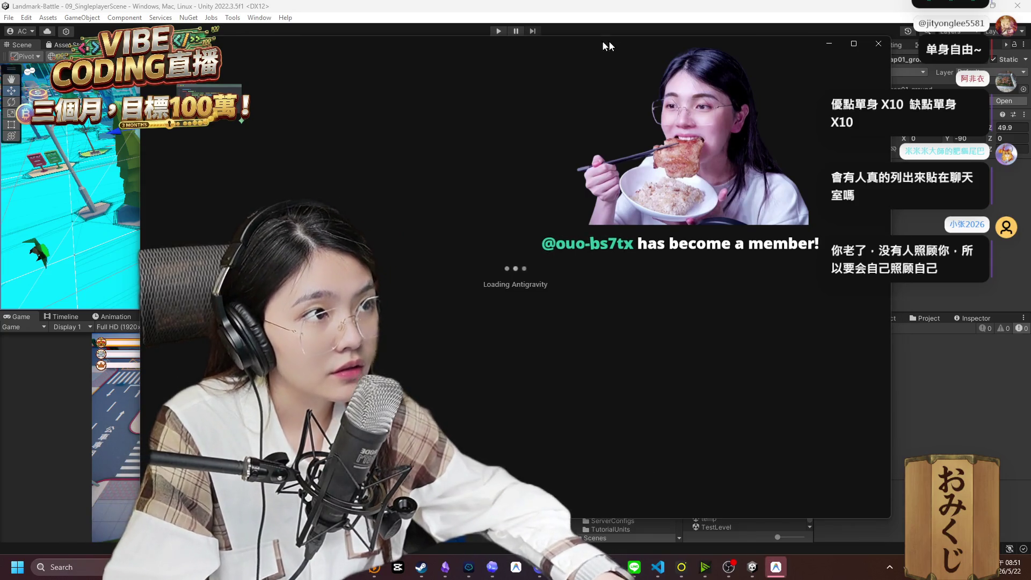
left_click_drag(546, 40, 693, 50)
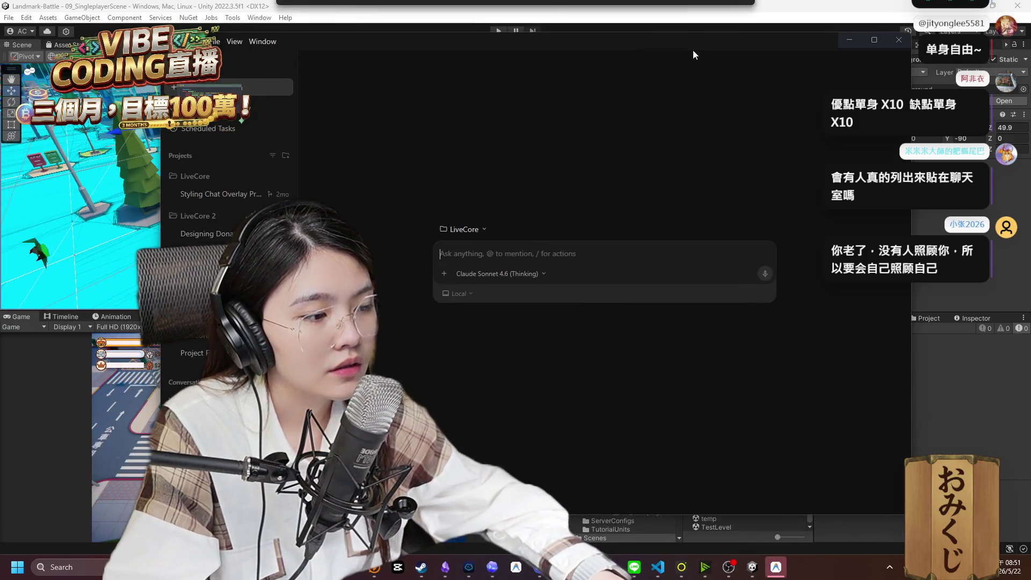
left_click(779, 572)
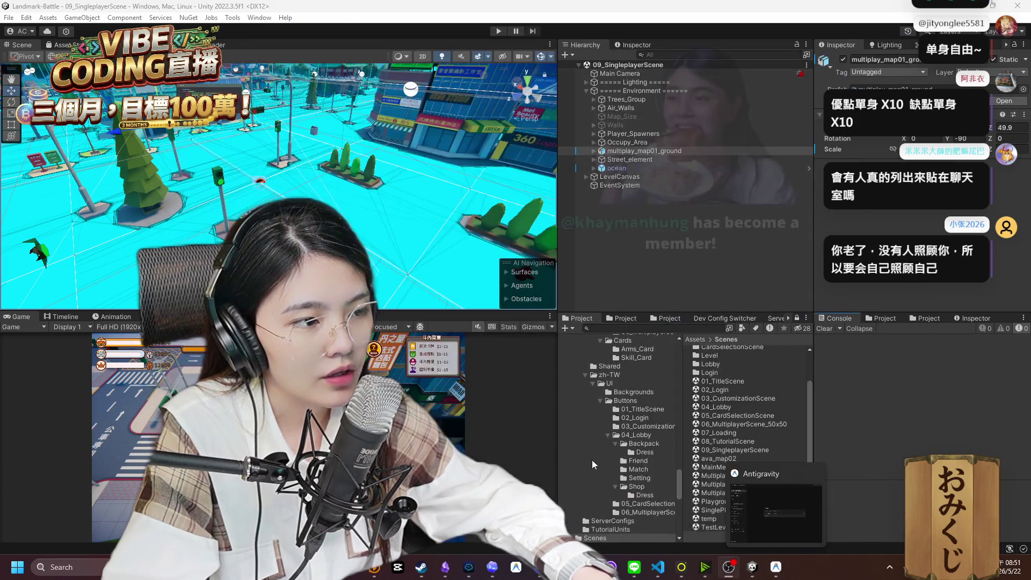
Bring the Codex chat window in front of Unity to continue the AI Navigation prompt.
left_click(492, 567)
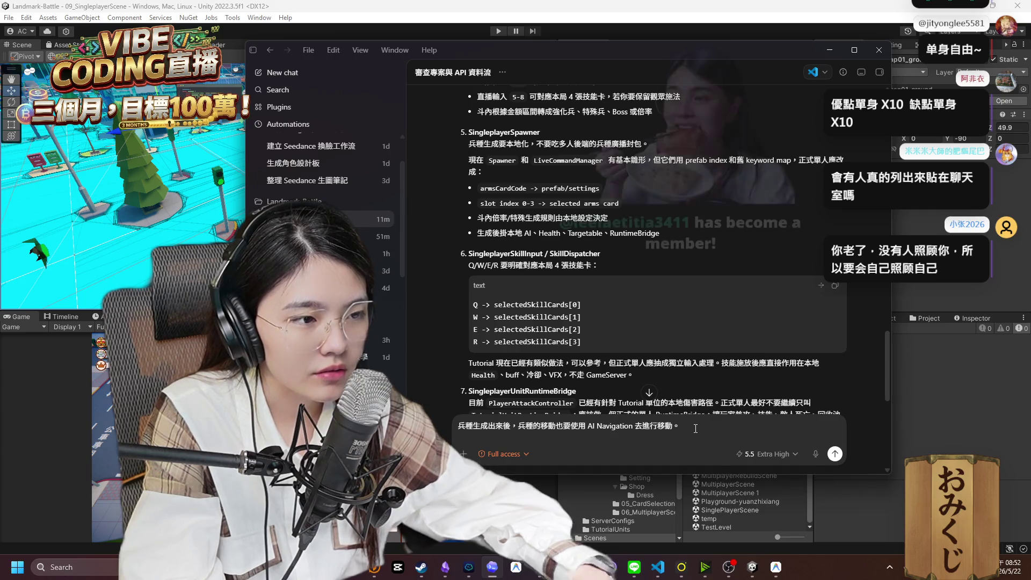
Finish the sentence saying attacks and animations keep their original setup, fixing an IME slip.
type("攻擊可以保持原本的")
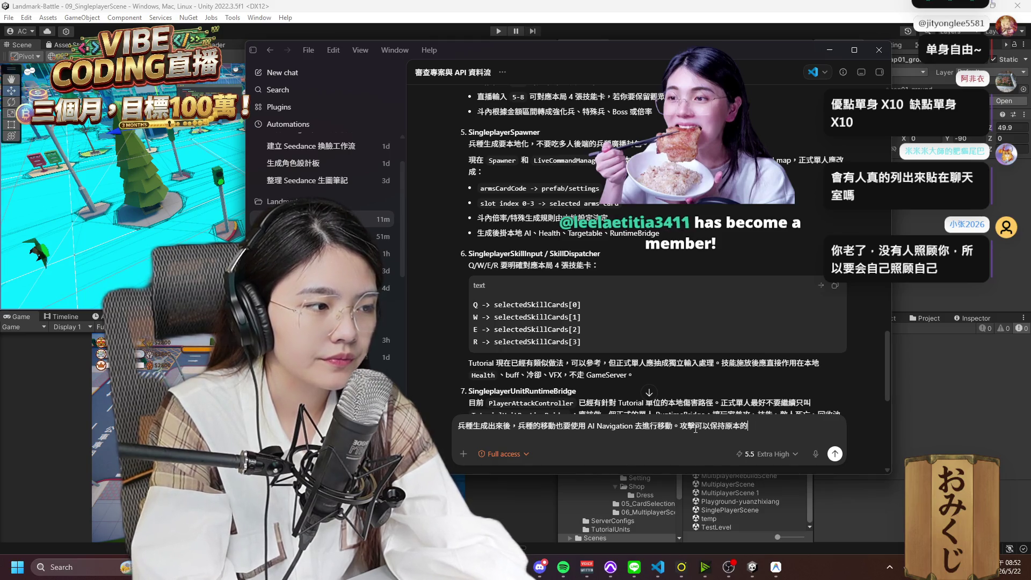
key("BackSpace")
key("BackSpace")
key("BackSpace")
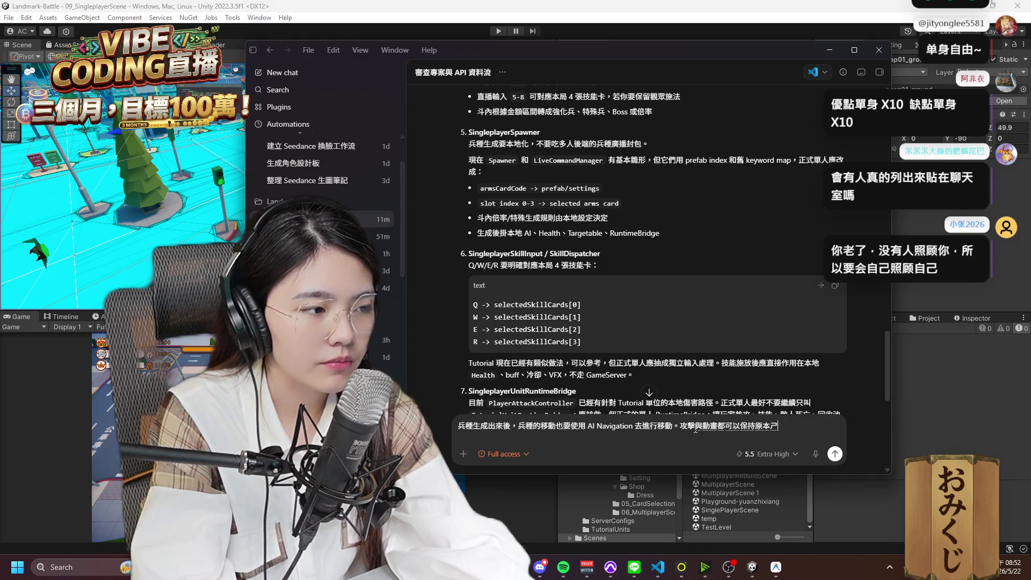
type("。")
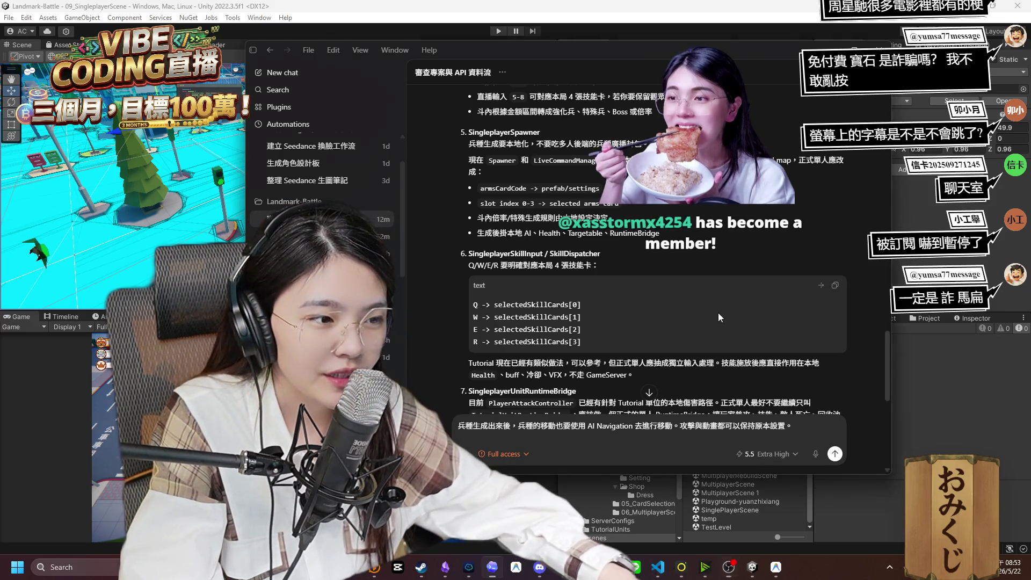
After reviewing Codex's previous reply, add that capture zones should check whether a player is present.
scroll(622, 305, "up", 1)
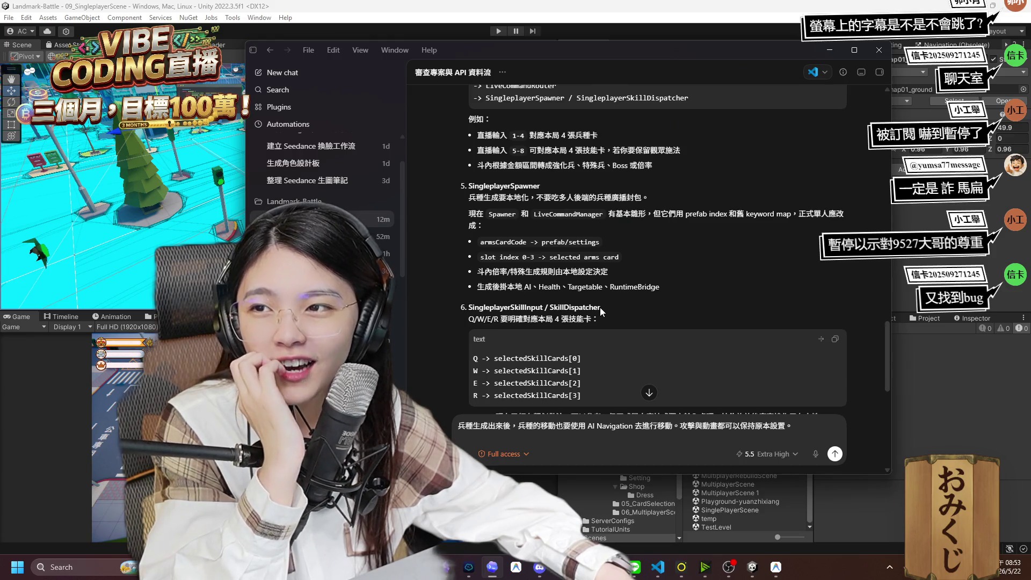
scroll(600, 305, "down", 2)
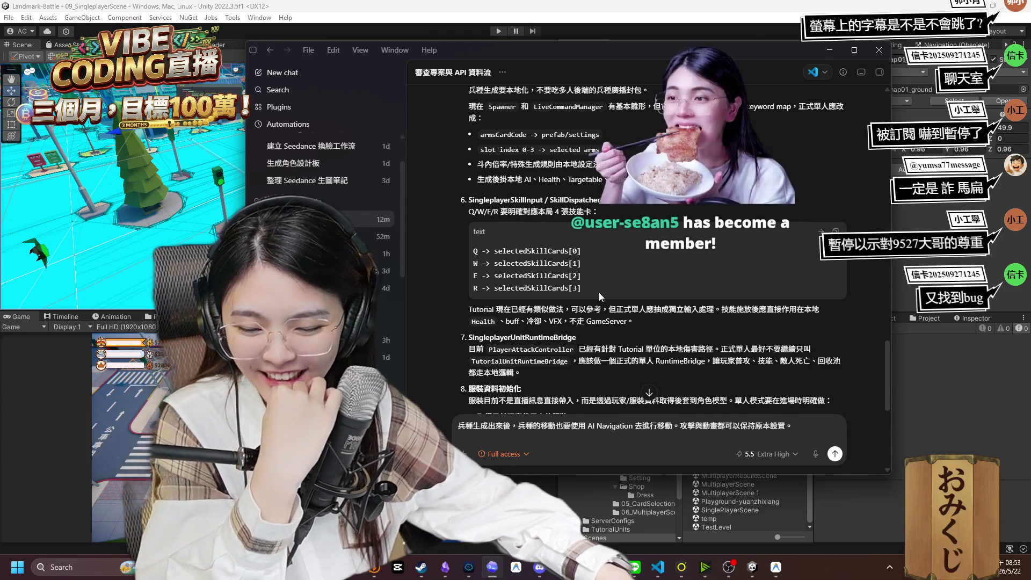
scroll(600, 296, "down", 3)
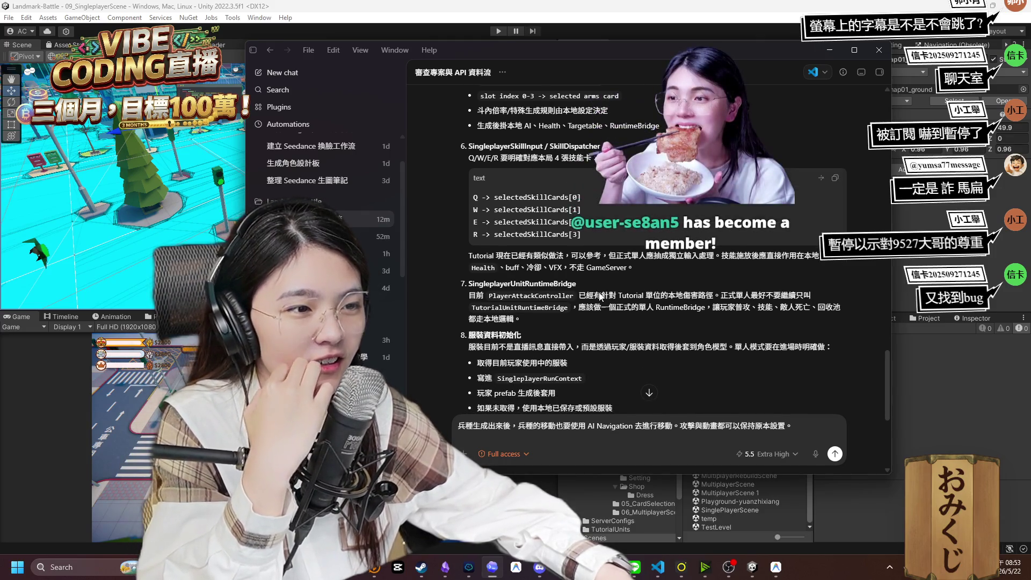
scroll(594, 299, "down", 3)
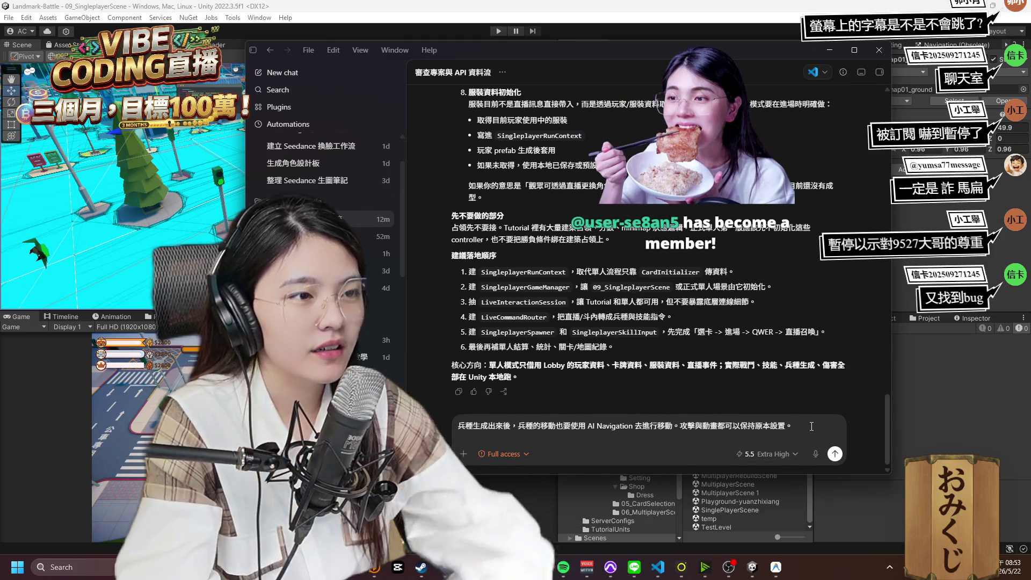
type("站佔領")
type("的部分")
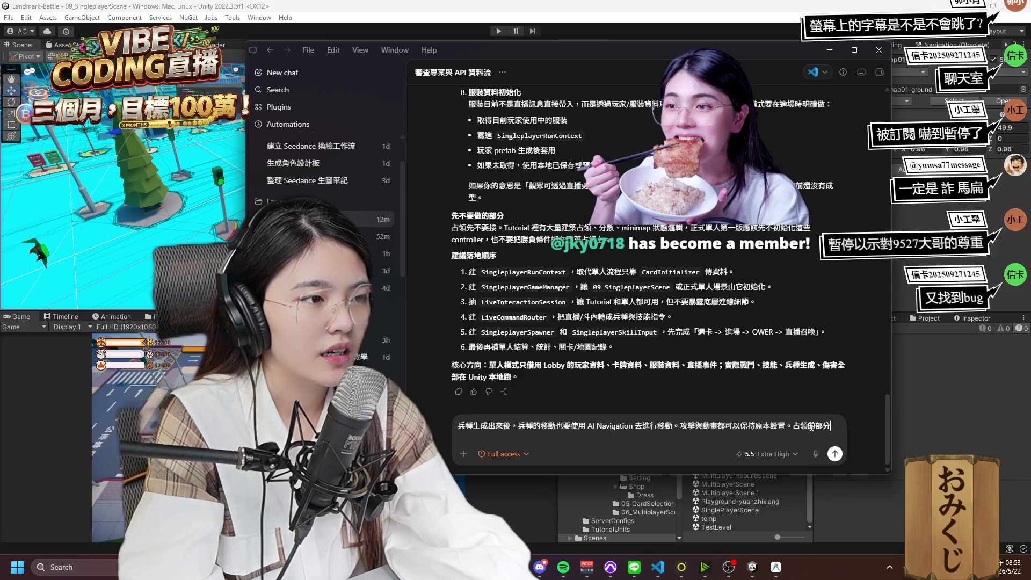
type("也可以開始規劃")
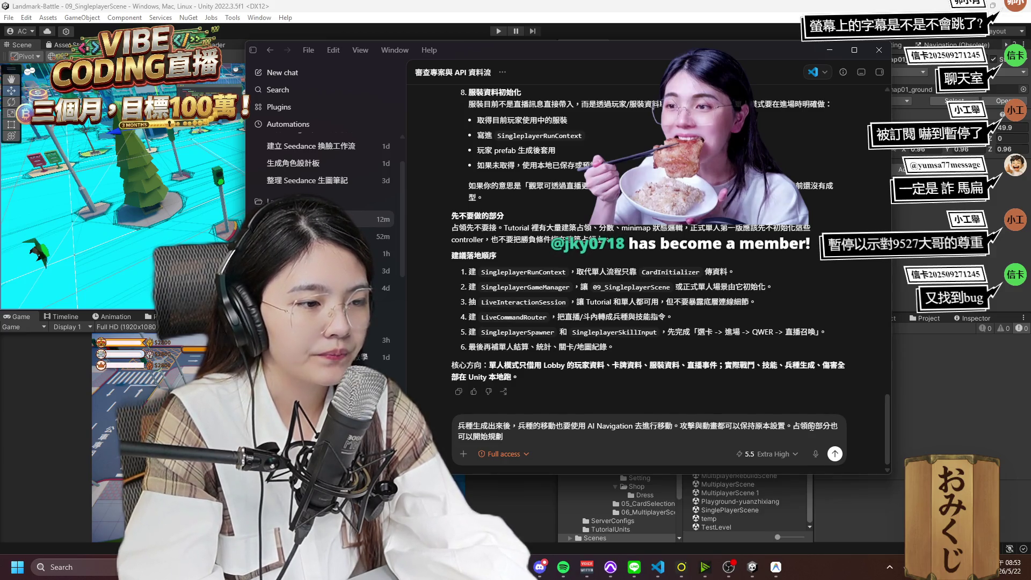
type("，ㄓ")
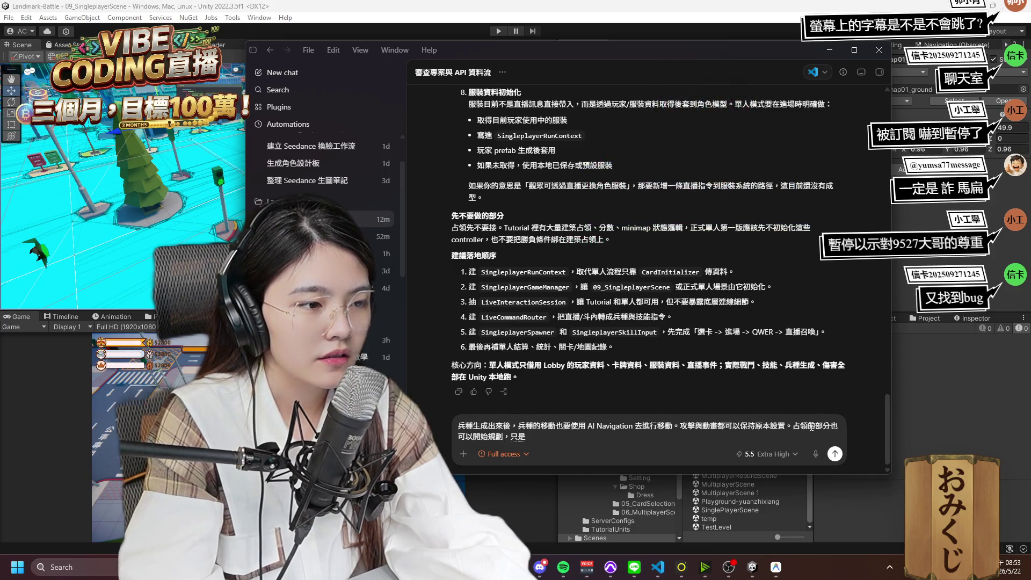
type("判斷站ㄧ")
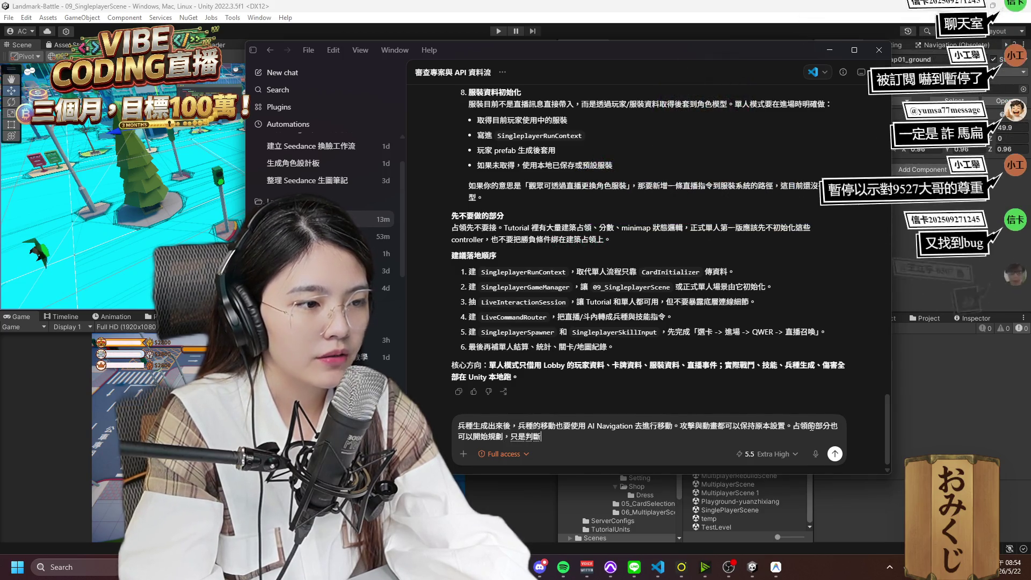
key("BackSpace")
key("BackSpace")
type("玩")
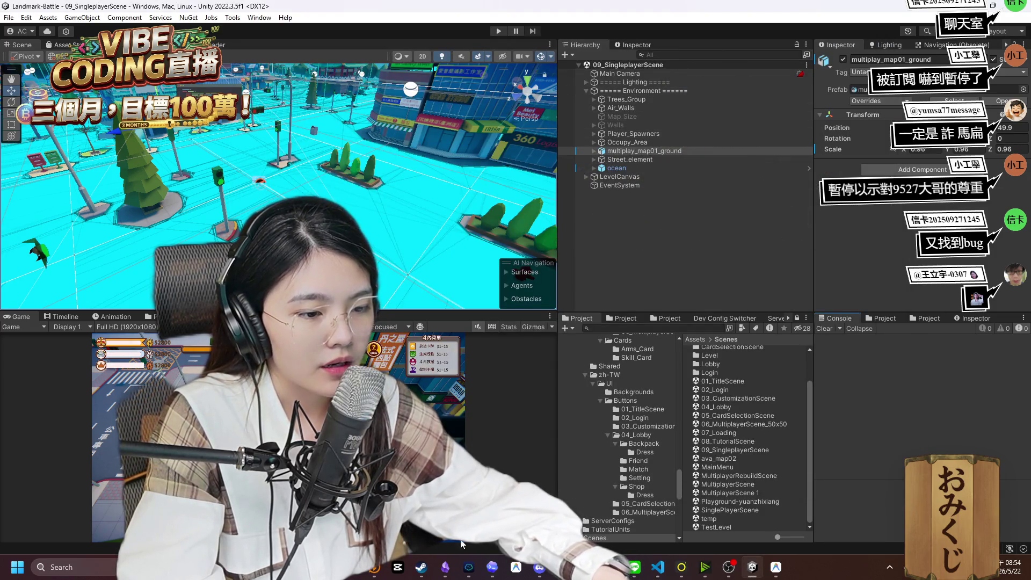
Inspect Occupy_Box's Sphere Collider under Occupy_Area in the Hierarchy, then return to Codex.
left_click(594, 134)
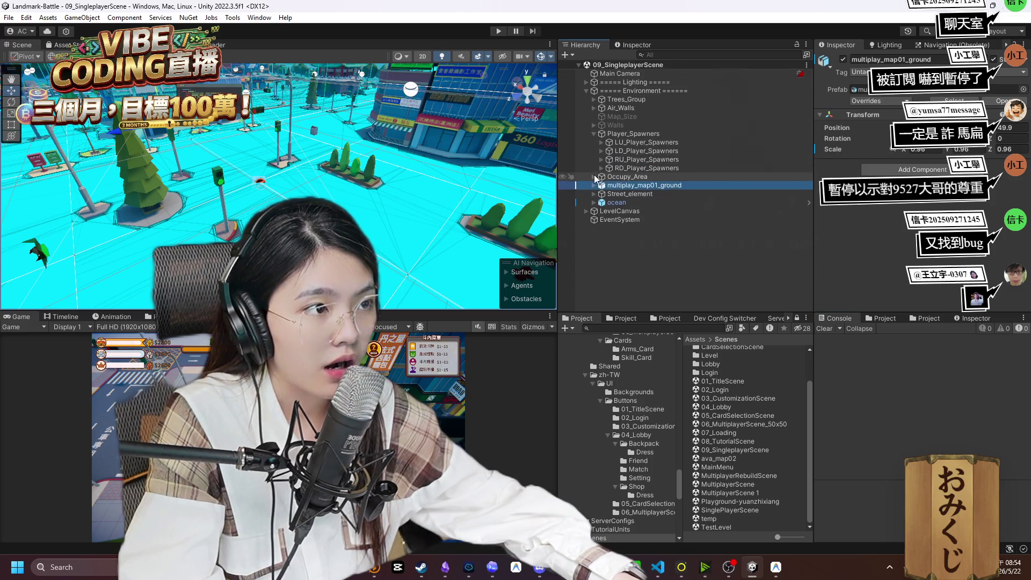
left_click(594, 134)
left_click(601, 151)
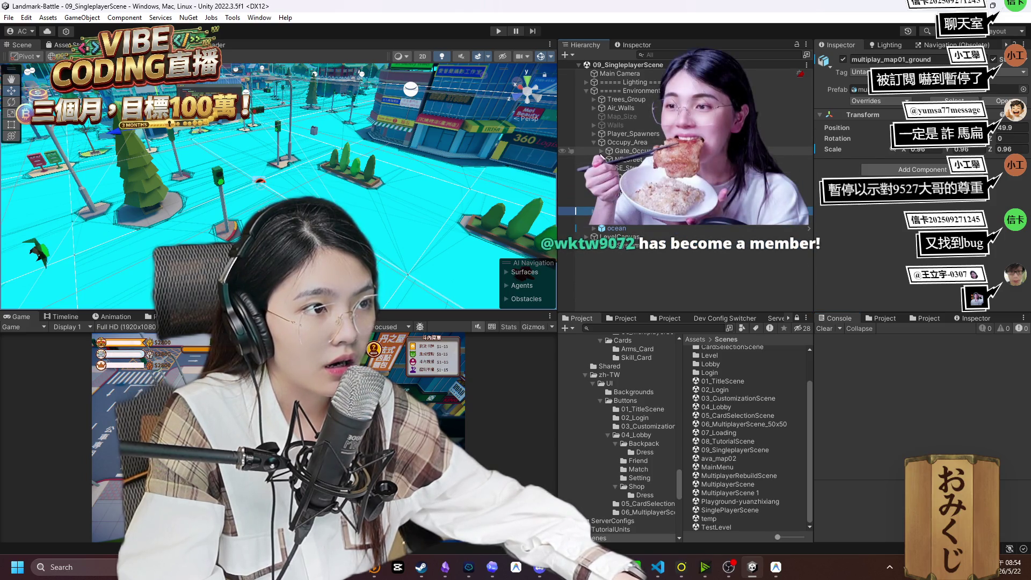
left_click(634, 202)
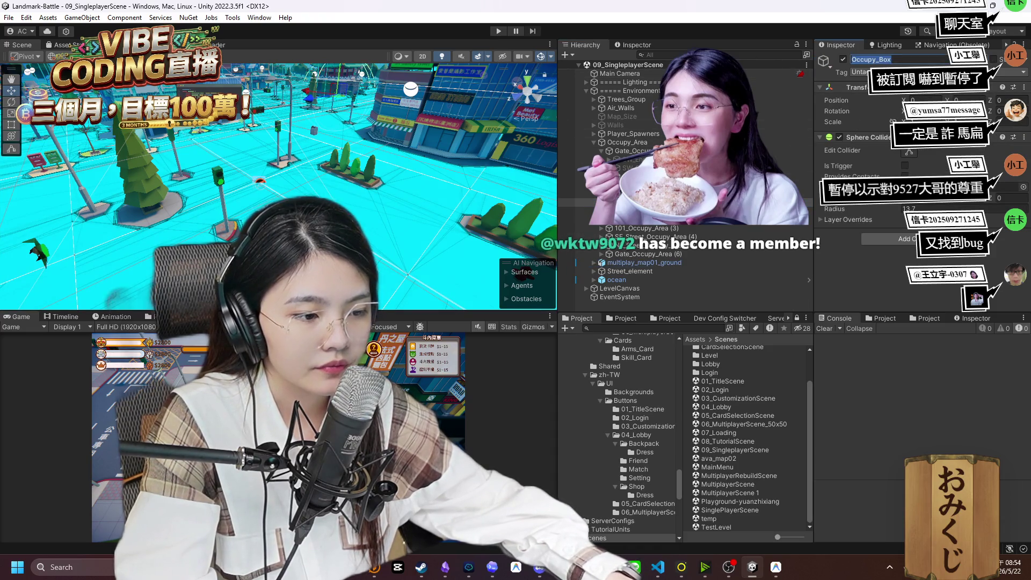
key("alt+Tab")
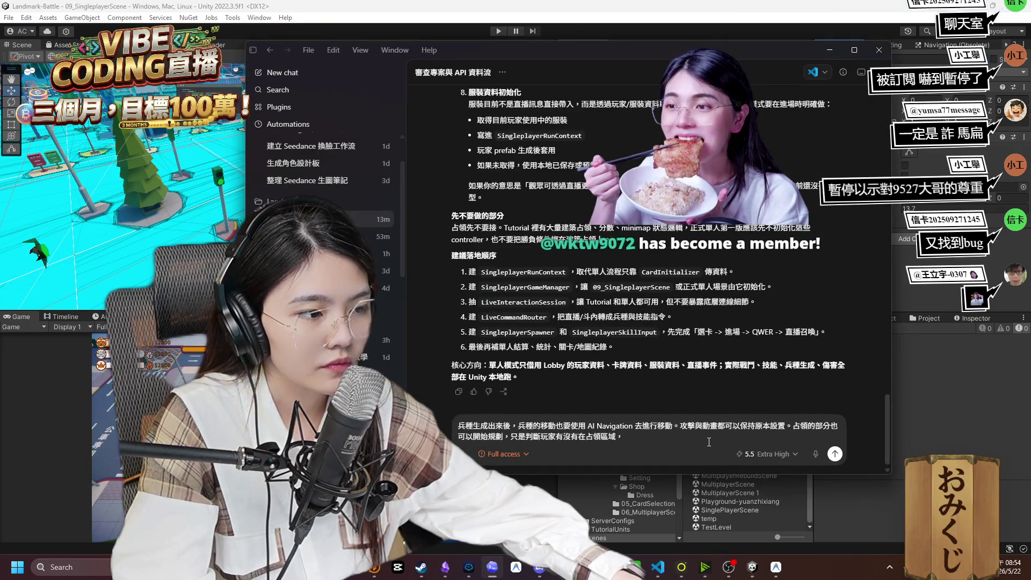
Add that an isTrigger-checked Occupy_Box on the map drives the capture check, then select those capture sentences.
type("我要在第")
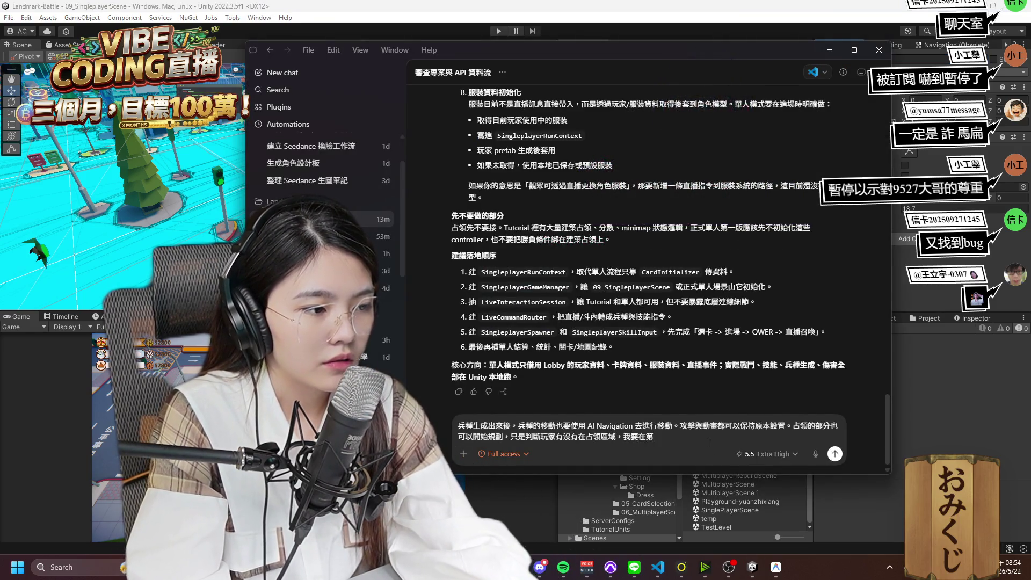
type("上放置Occupy_Box")
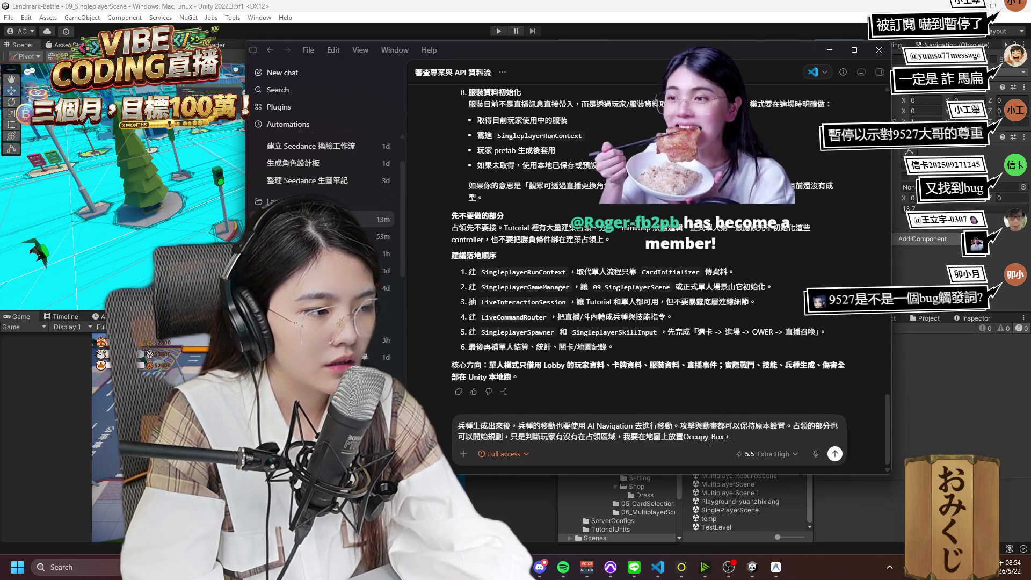
type("，並く一且 isT")
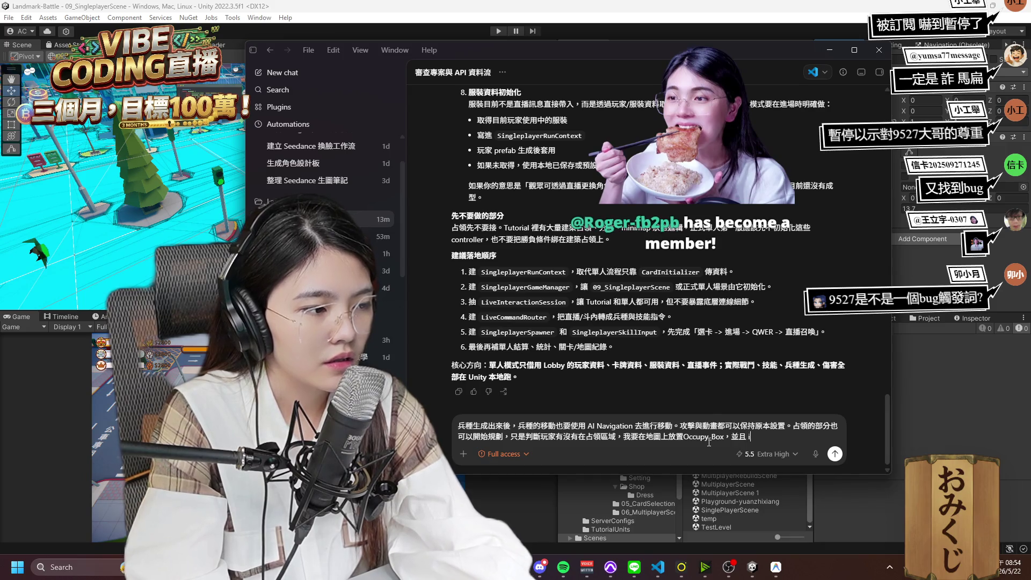
type("gger 是")
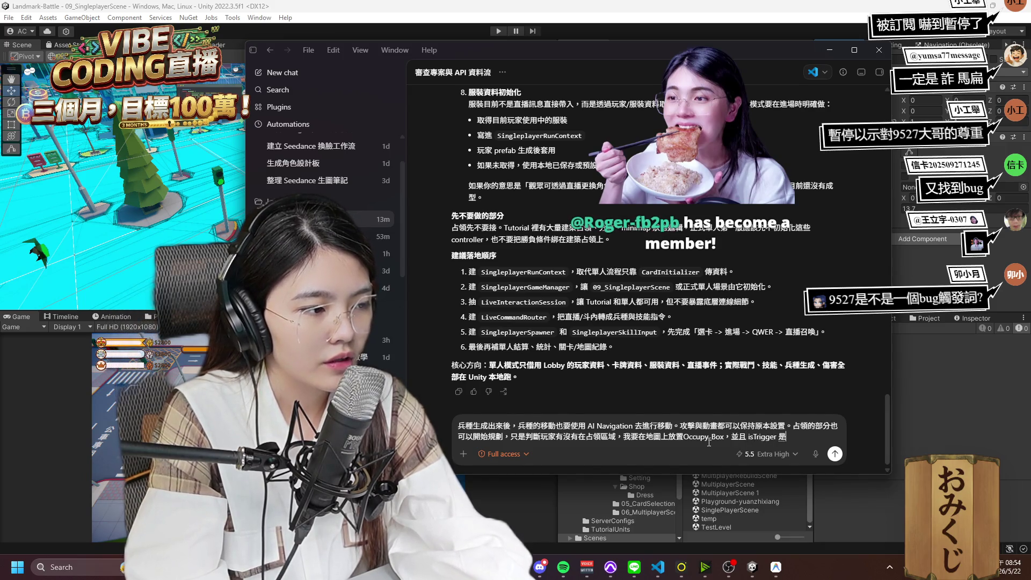
type("打勾ㄉ的。")
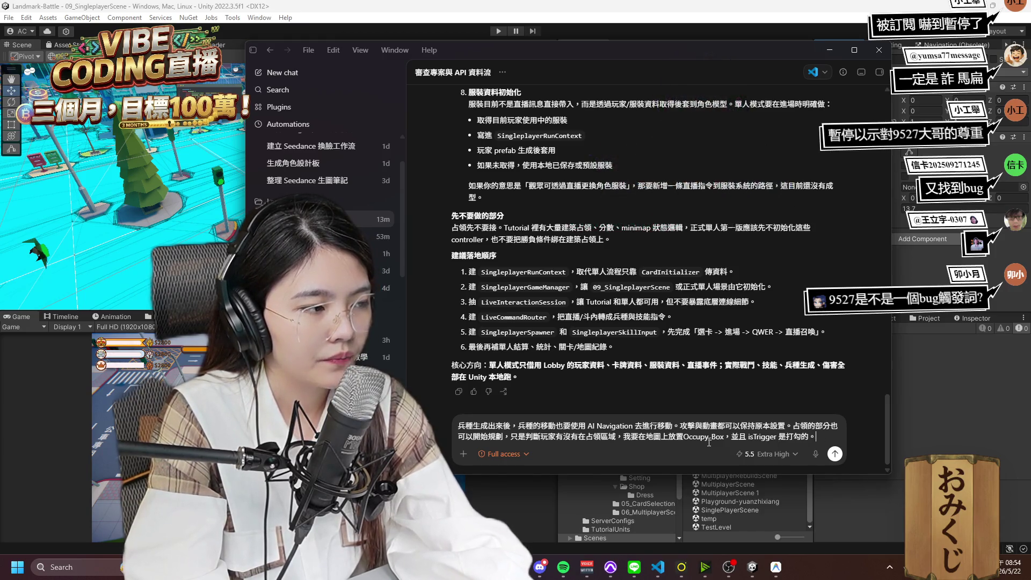
type("用ㄓㄜ")
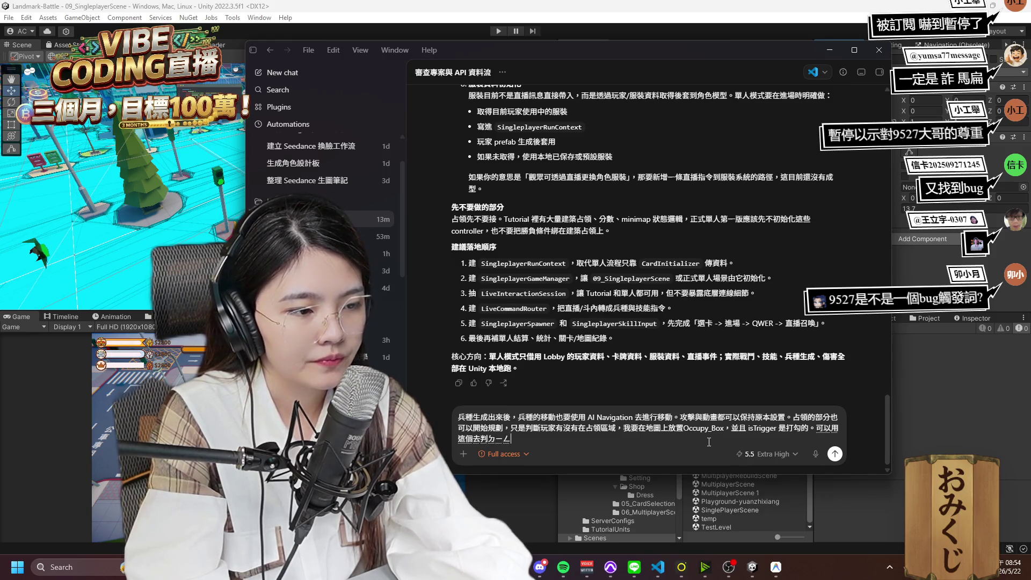
type("定，判定流程")
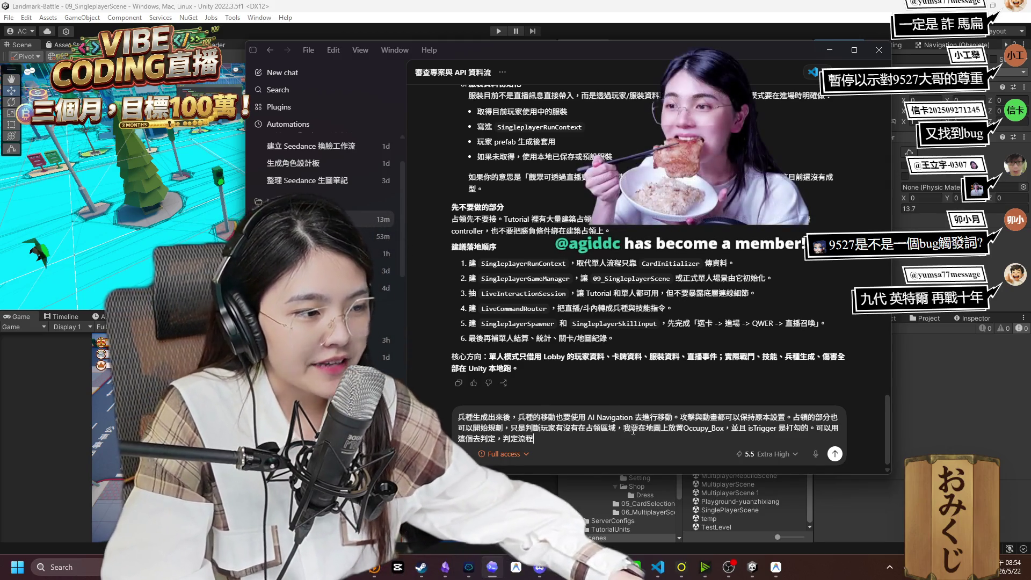
left_click_drag(794, 418, 804, 428)
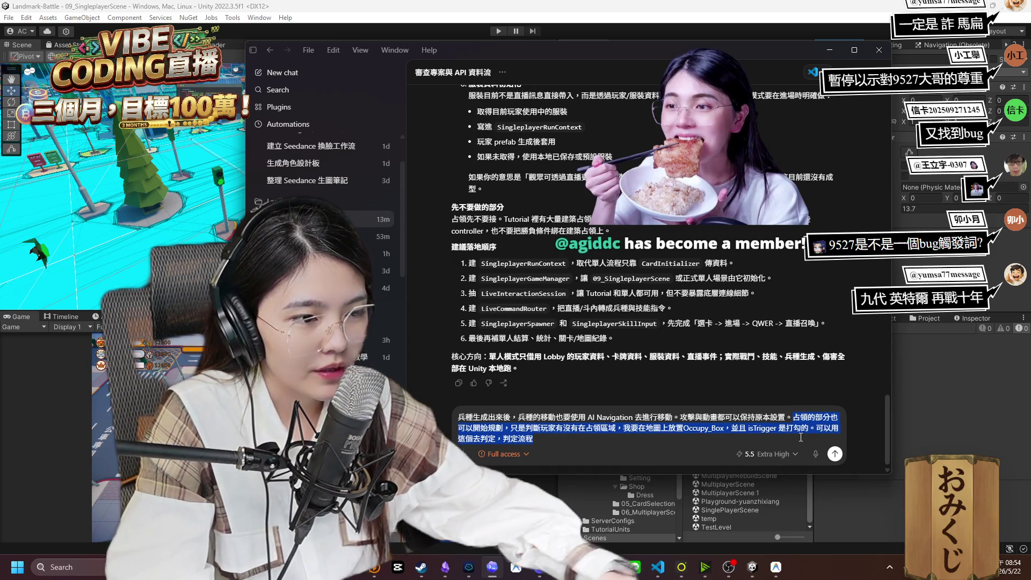
Replace the selected capture sentences with a note to skip capture for now and use subagents.
key("BackSpace")
type("站一")
type("不")
type("的ㄅㄨ")
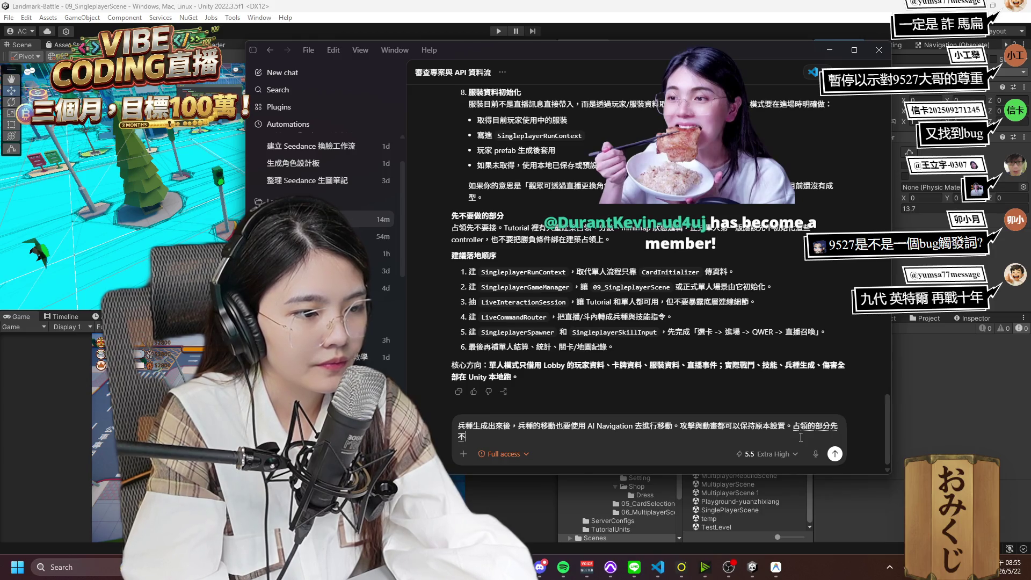
type("。")
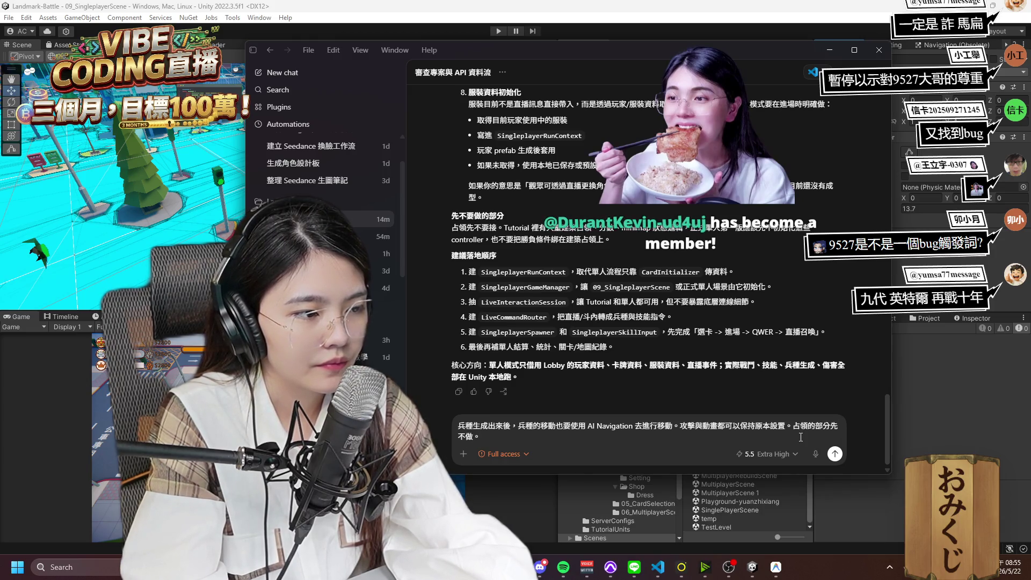
type("現在你可以用")
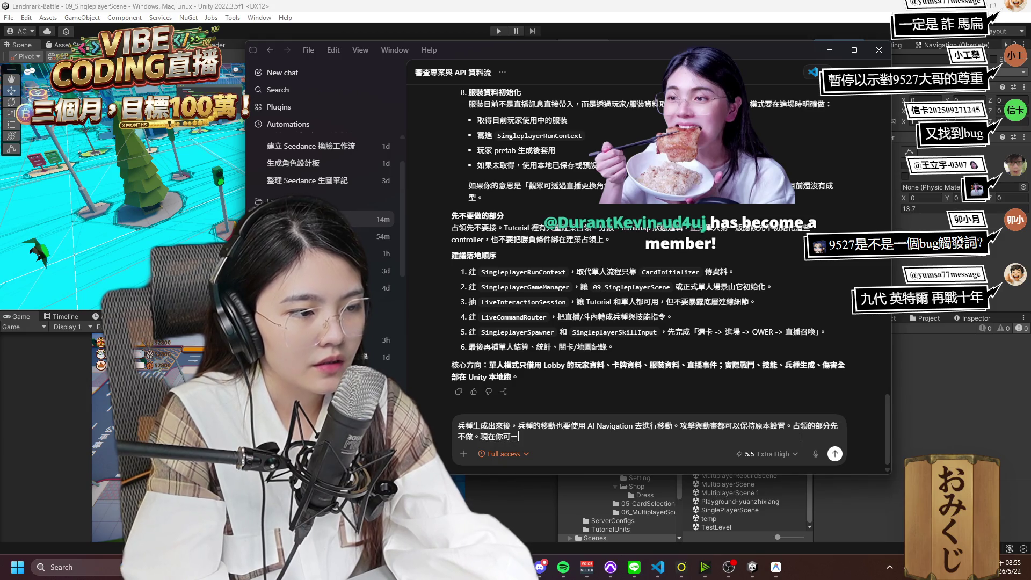
type(" sub=-")
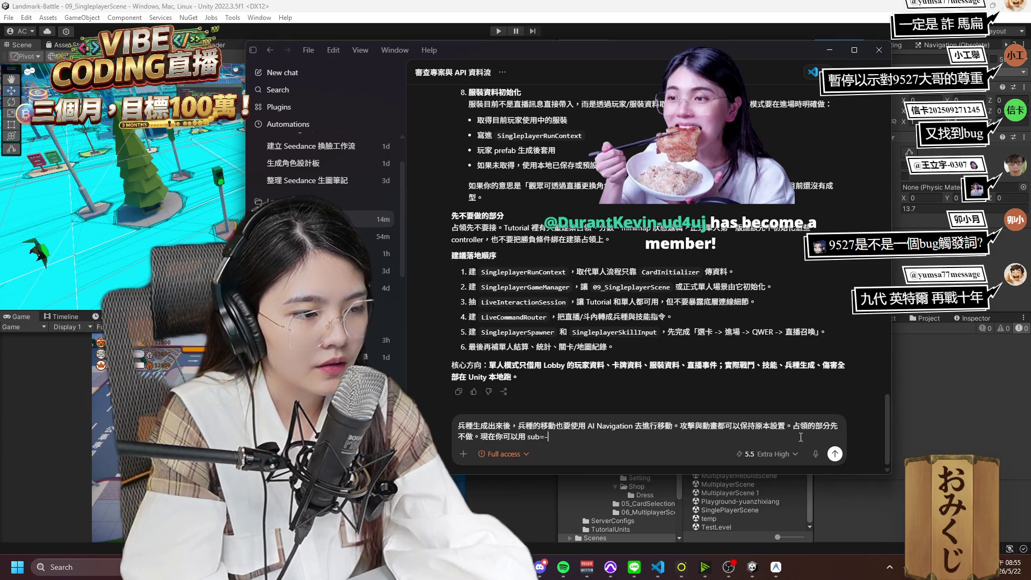
key("BackSpace")
key("BackSpace")
type("-agent，去")
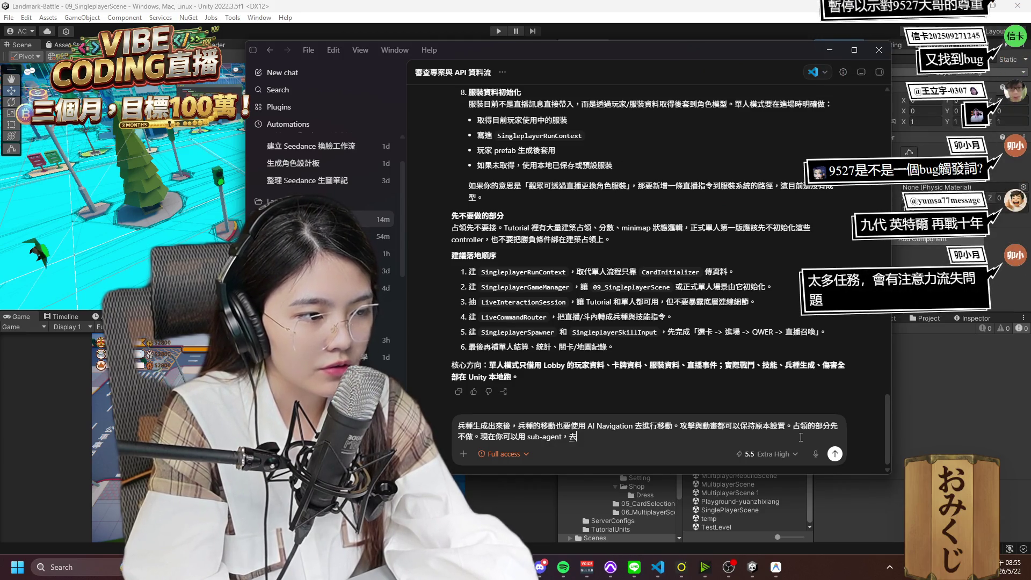
type("做我們說的這八個")
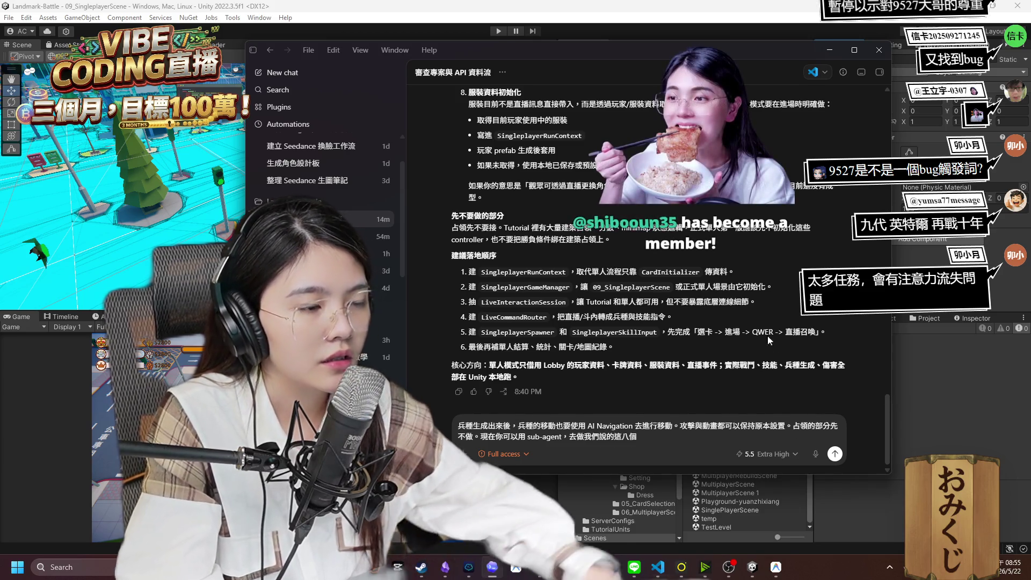
scroll(769, 336, "up", 6)
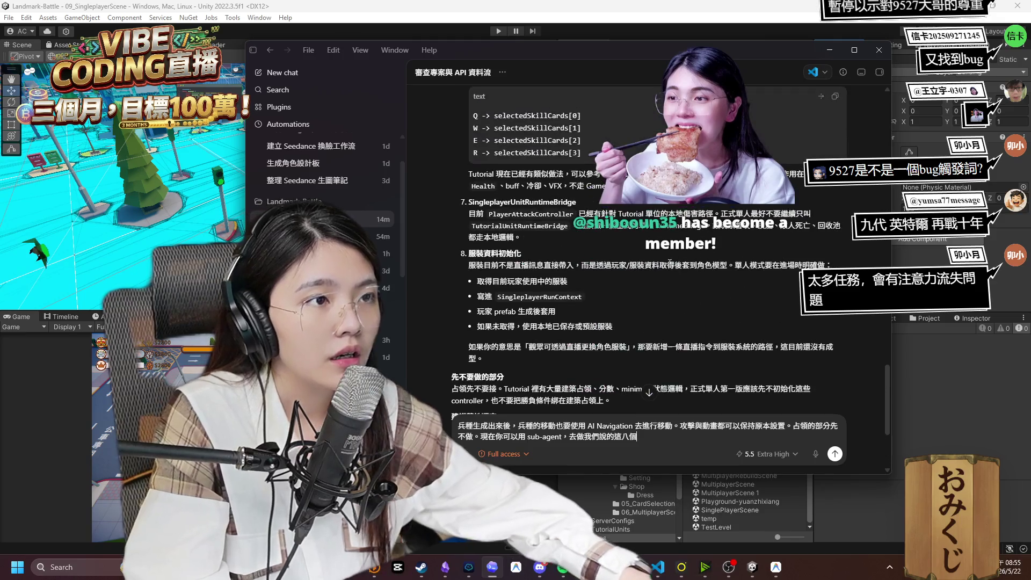
Request the eight single-player modules with dedicated single-player scripts in the script folder, and send.
scroll(649, 293, "up", 10)
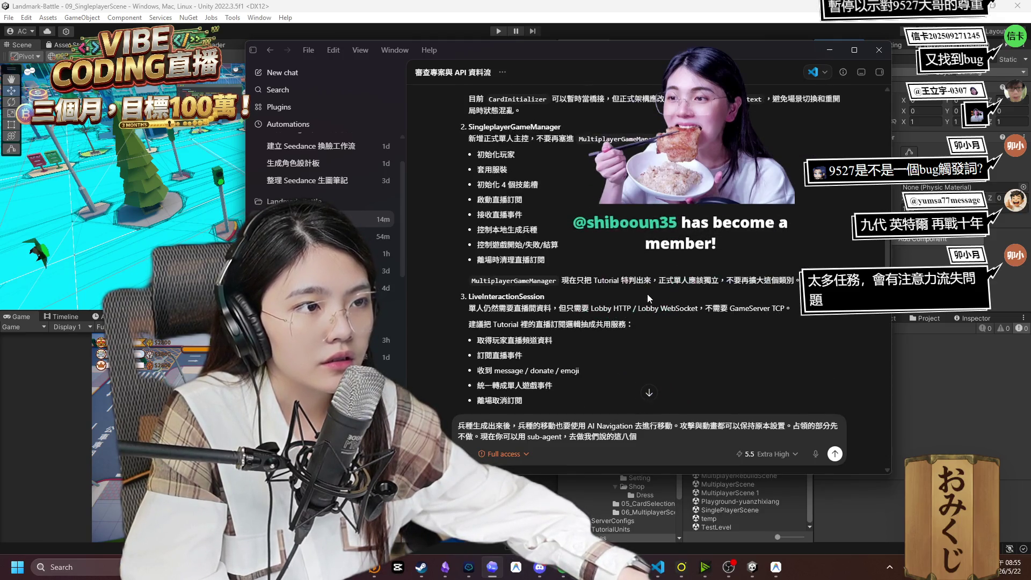
key("BackSpace")
type("個單人")
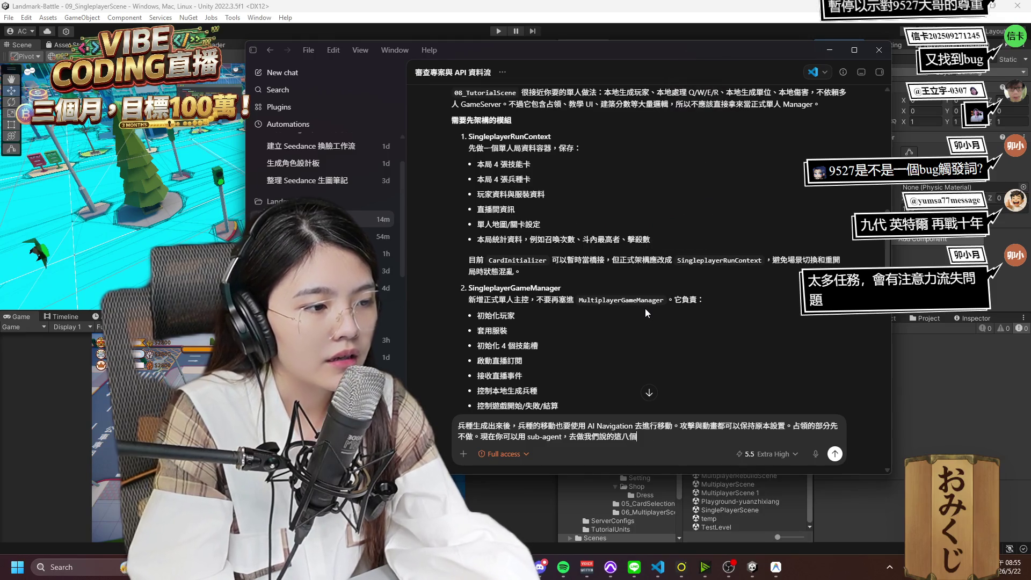
type("遊戲ㄇㄧㄠ")
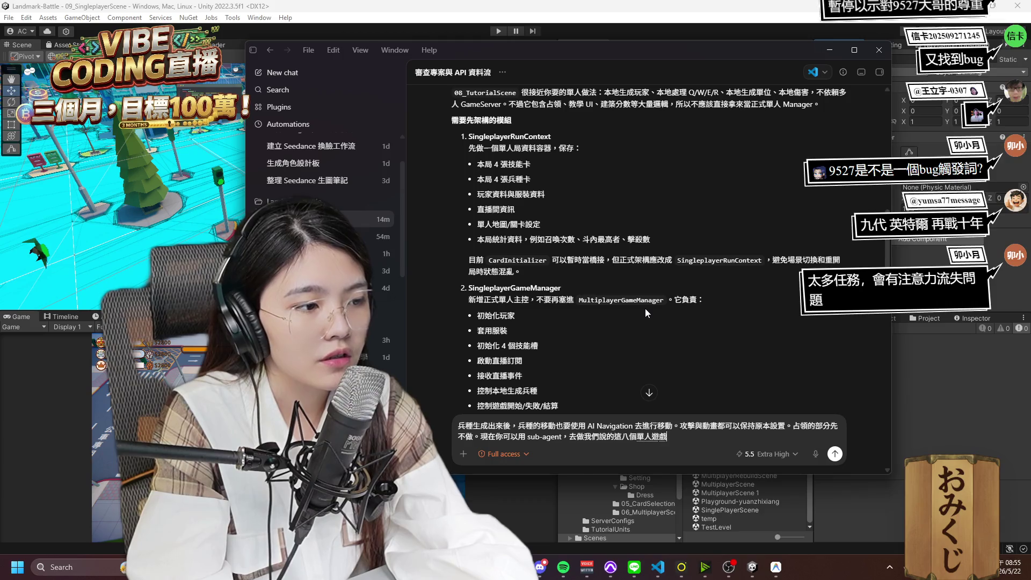
key("BackSpace")
key("BackSpace")
key("BackSpace")
type("ㄒㄩ需要先價購的")
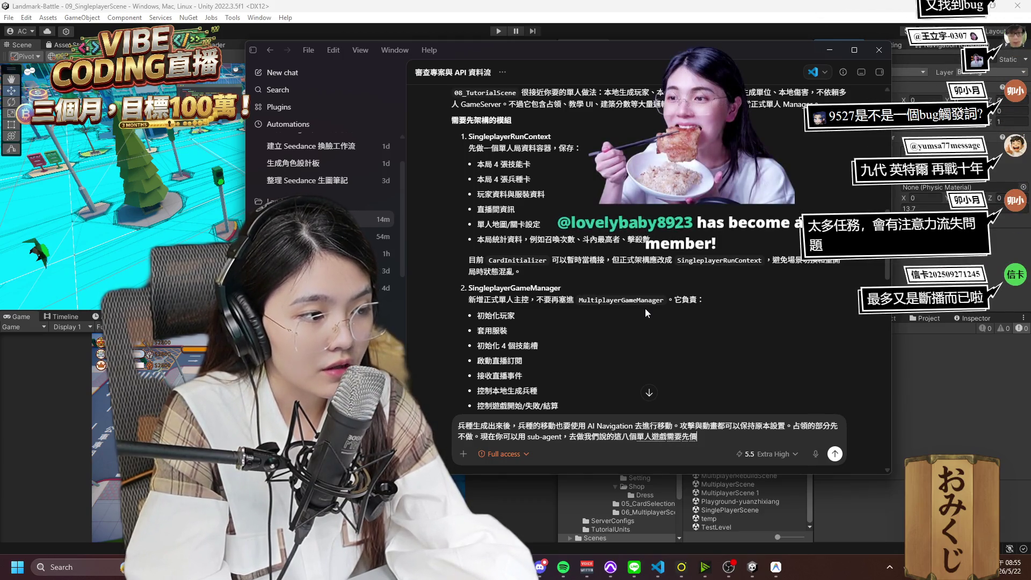
key("BackSpace")
type("的ㄇㄜ")
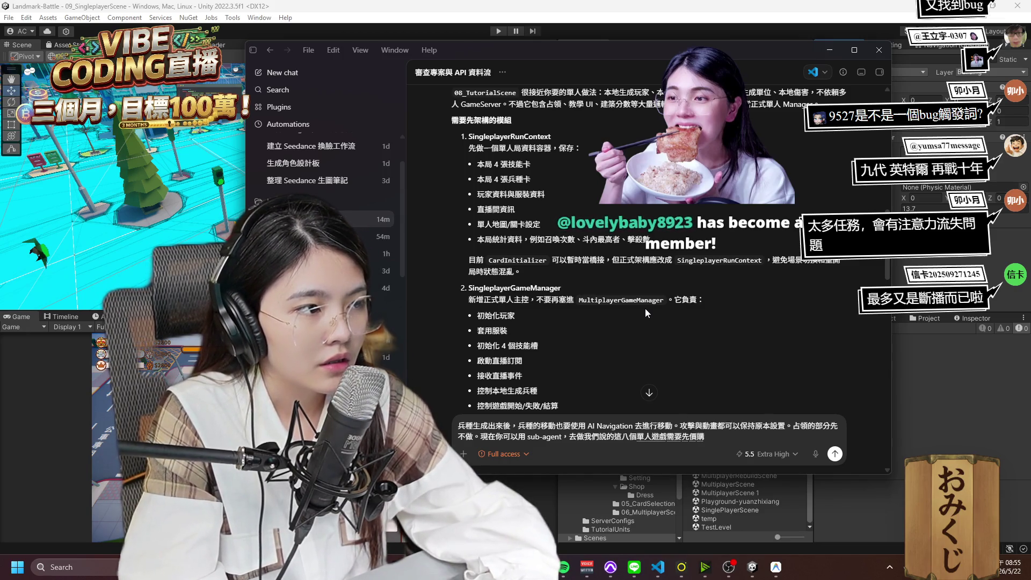
type("模組。")
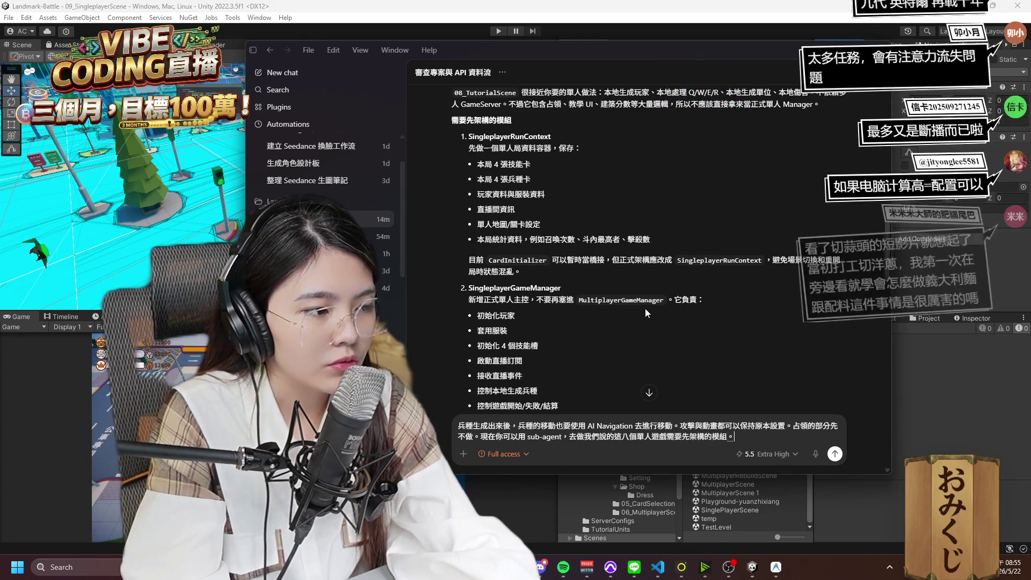
type("你也可一")
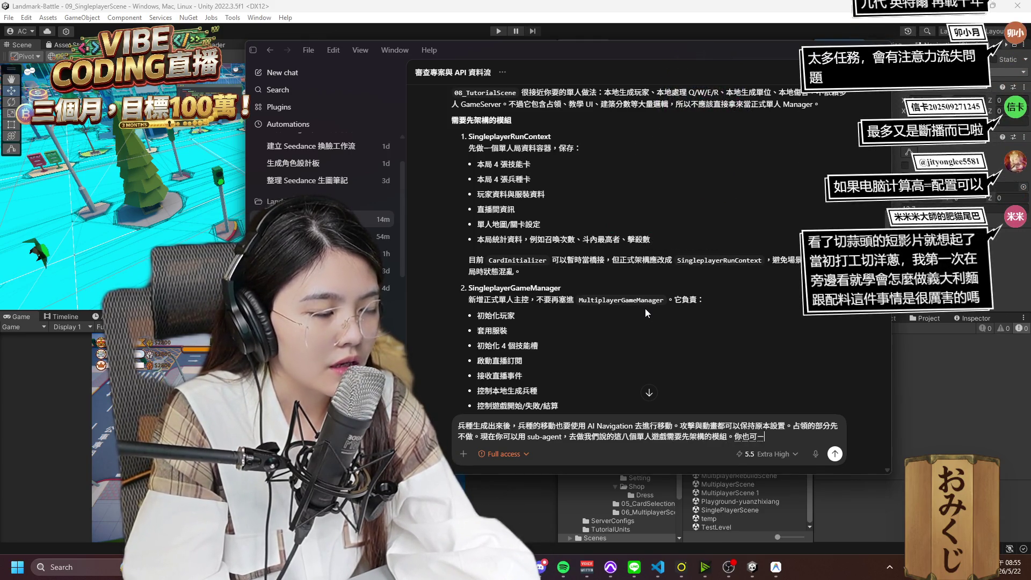
key("BackSpace")
type("以在 script")
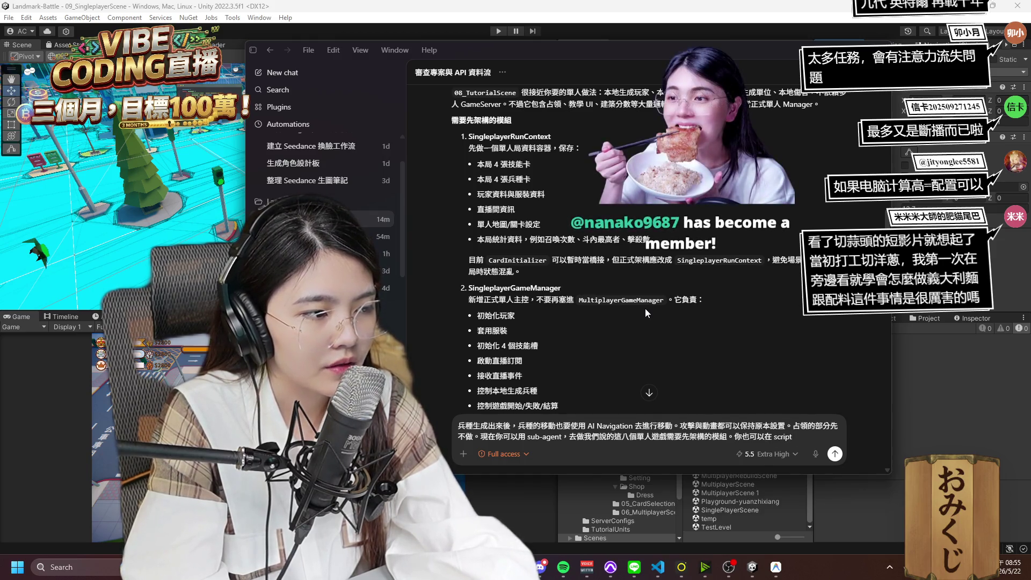
type("裡面，")
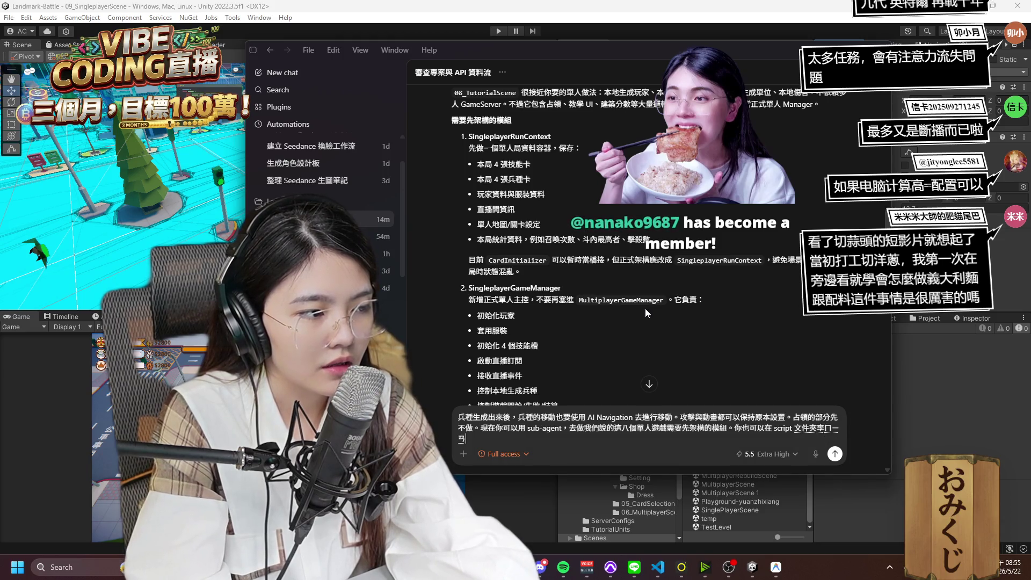
type("ㄔ")
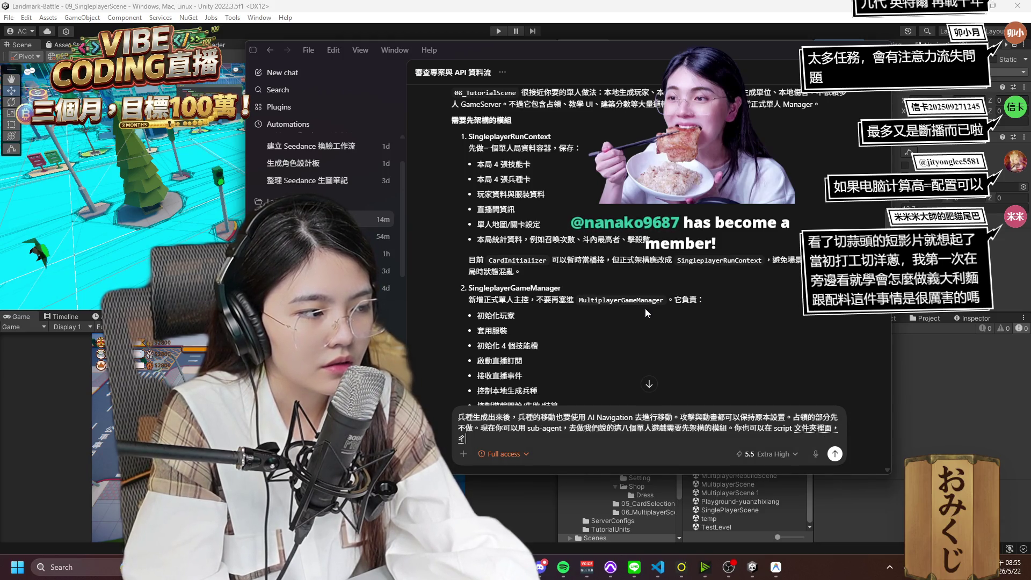
type("ㄨㄤ創ㄗㄠ")
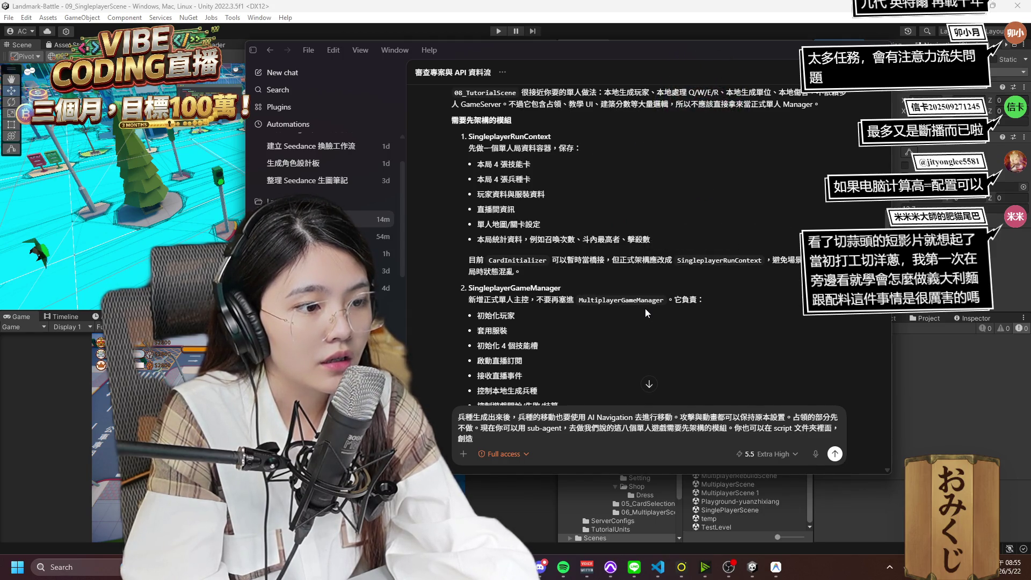
type("專")
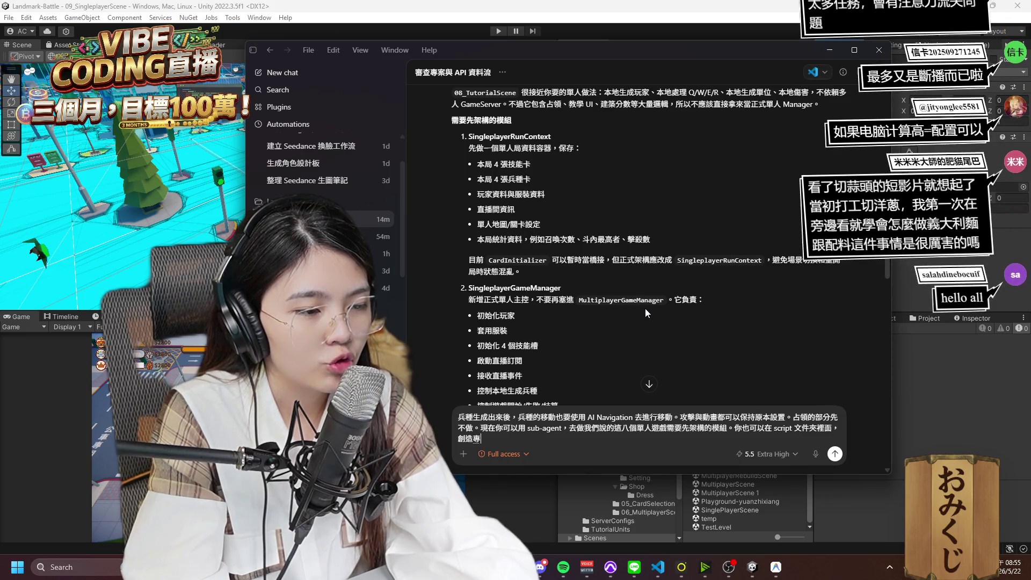
type("屬於單人遊戲")
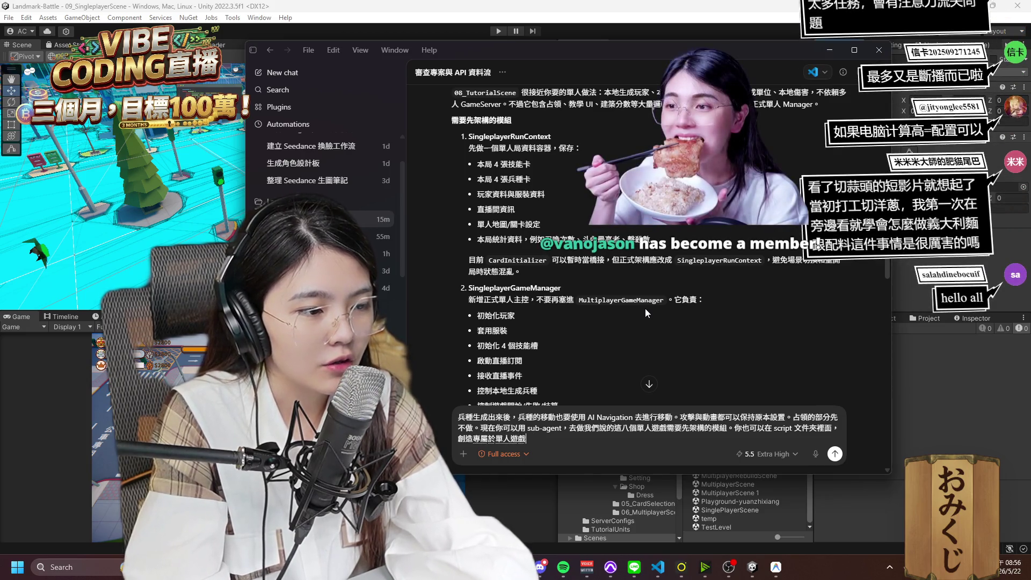
type("的")
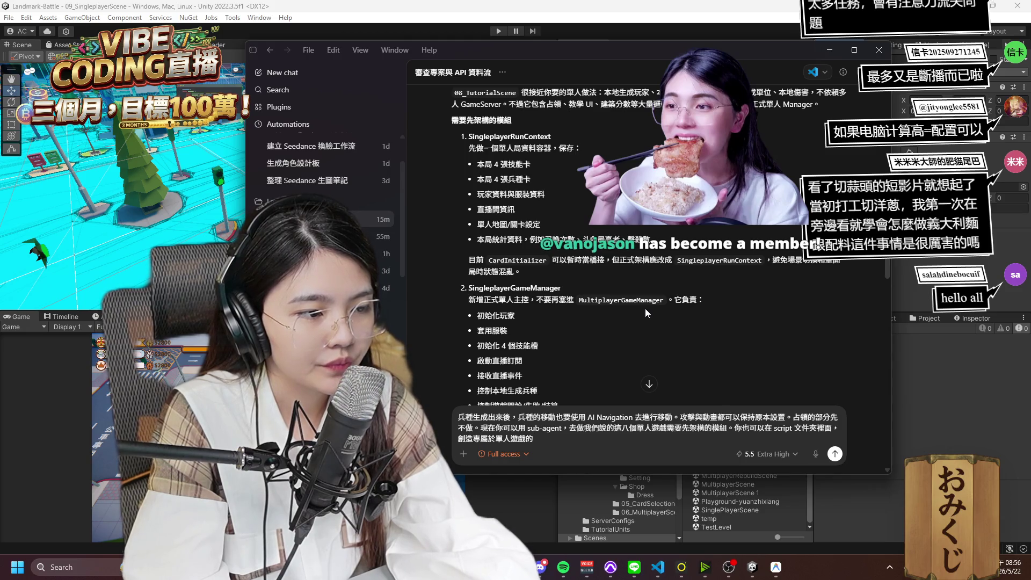
type("ㄩㄥ腳本放裡面。")
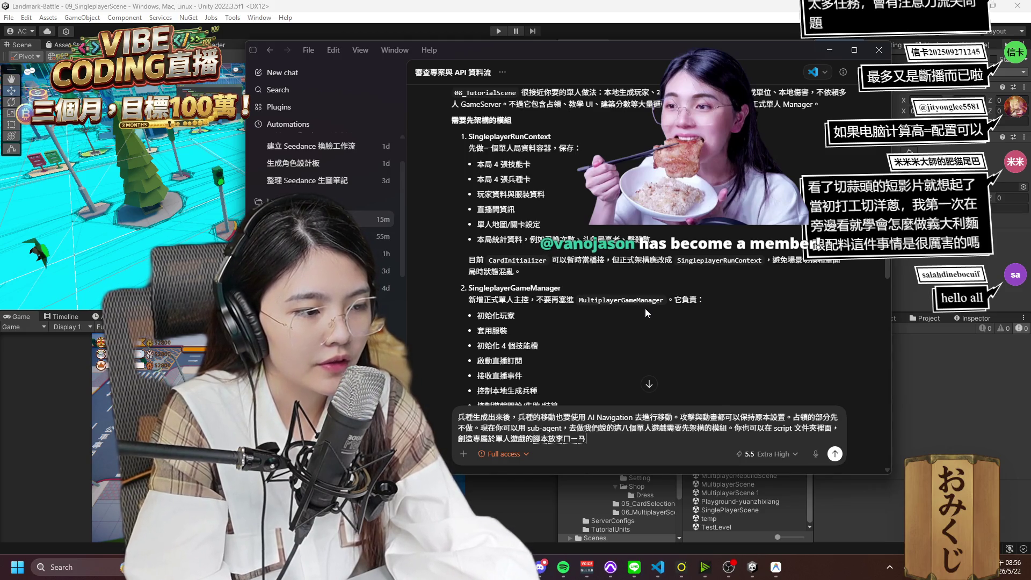
key("Return")
key("Return")
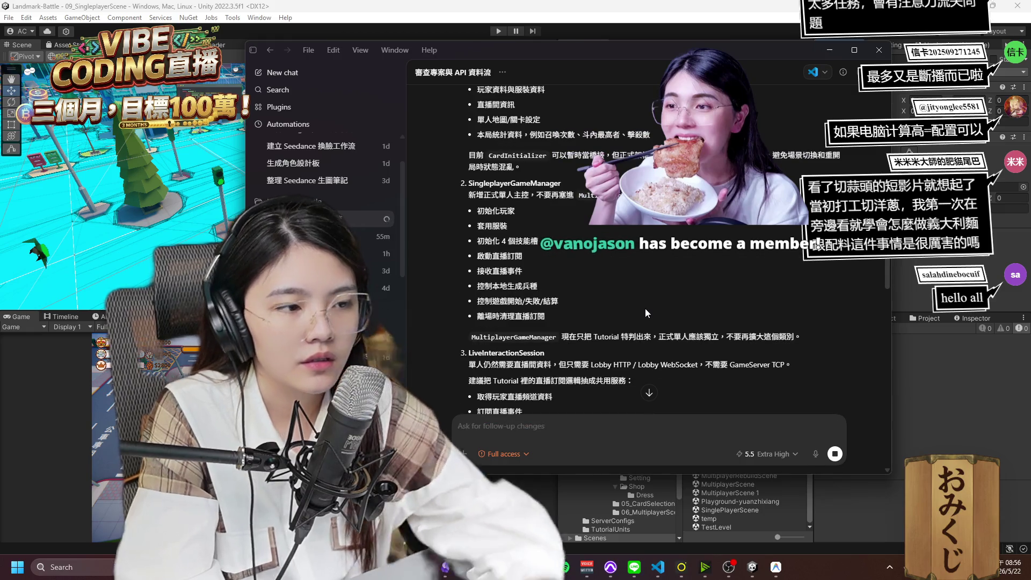
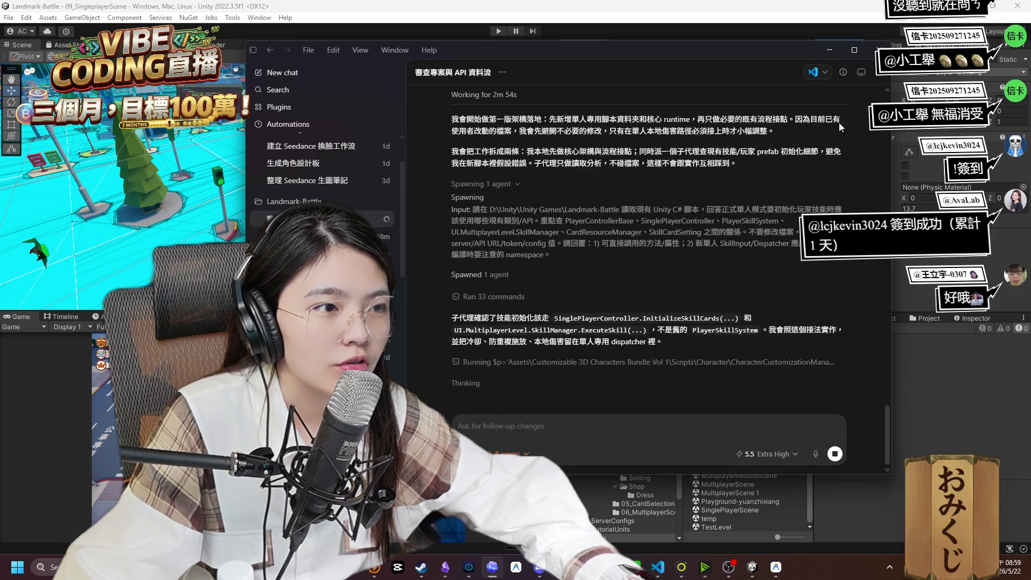
Open the task's Progress/Environment/Subagents panel and collapse the Subagents list.
left_click(843, 73)
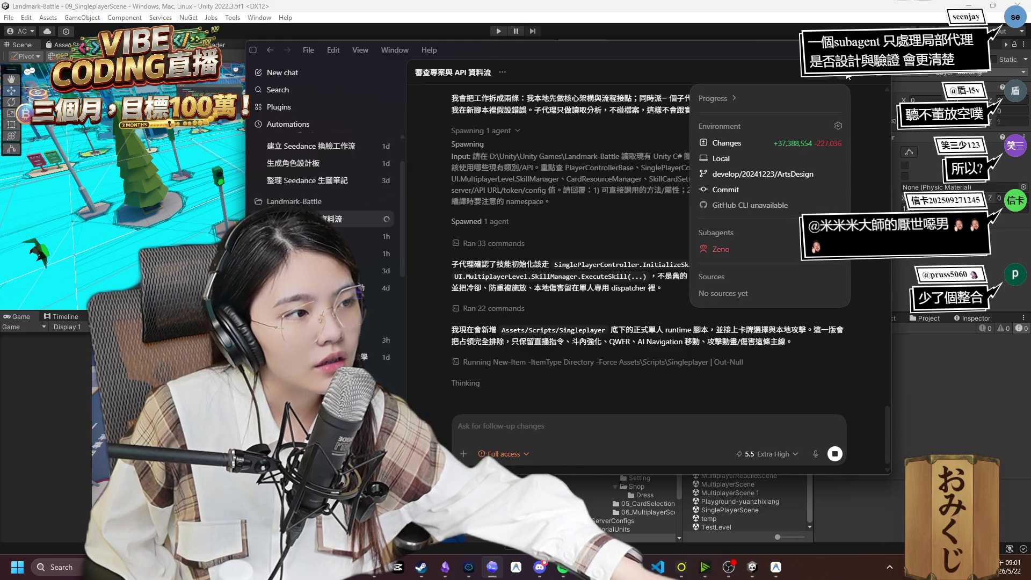
left_click(740, 234)
Re-expand the Subagents list, then switch to the Antigravity app window.
left_click(739, 235)
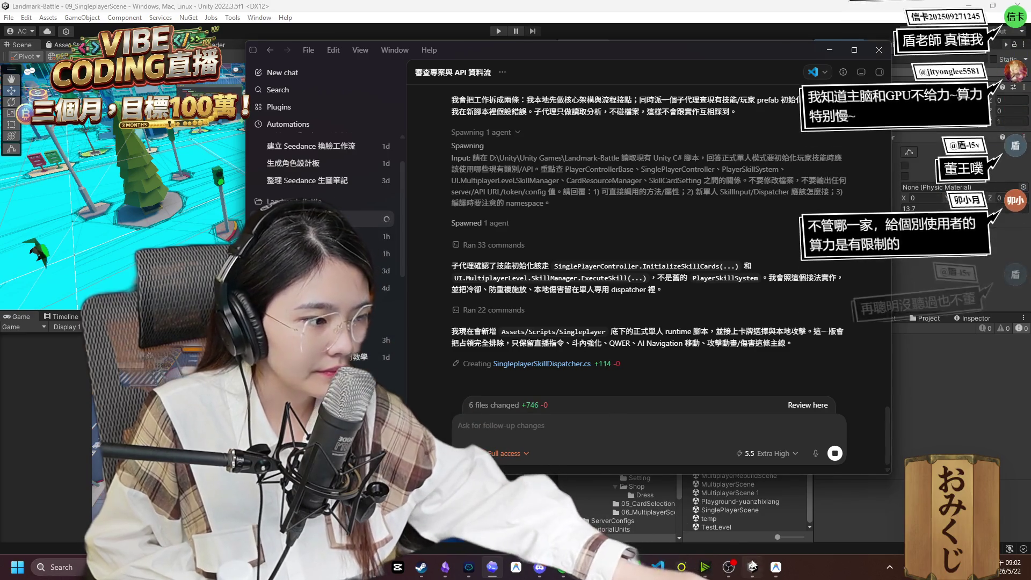
left_click(774, 568)
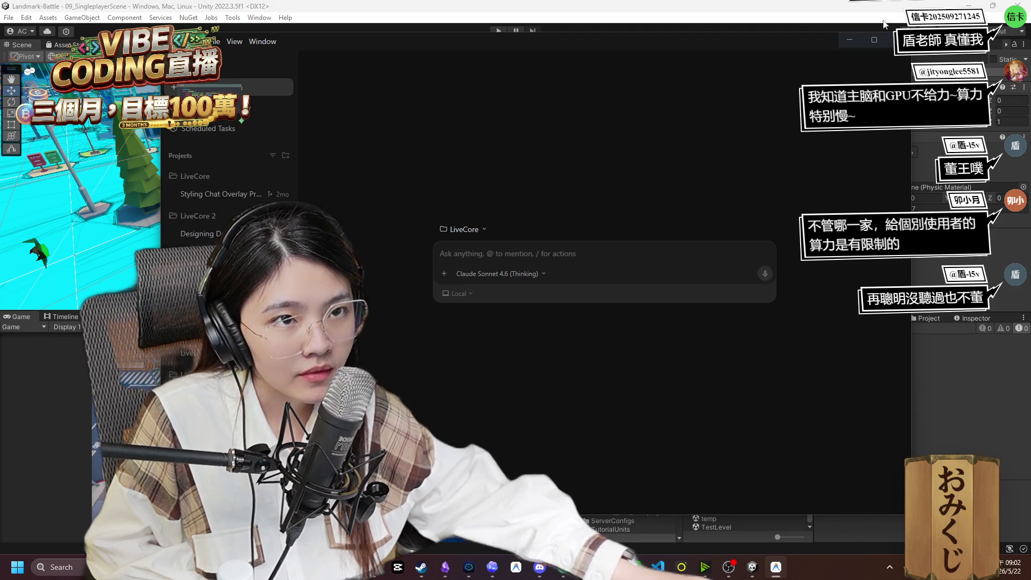
Close the Antigravity window and bring the browser back to the front.
left_click(895, 40)
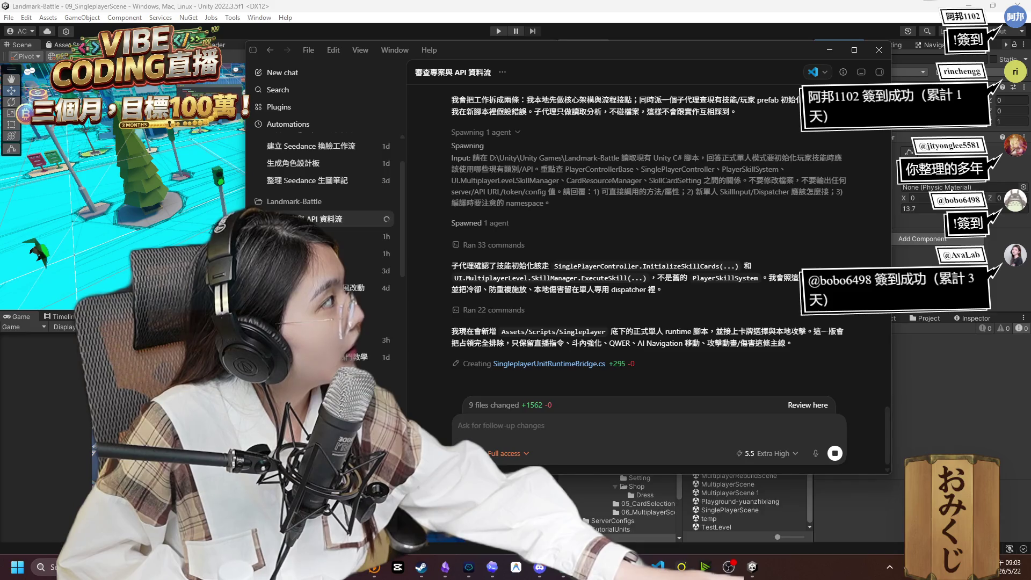
key("alt+Tab")
Open your YouTube channel page at its 播放清單 (playlists) tab.
left_click(618, 89)
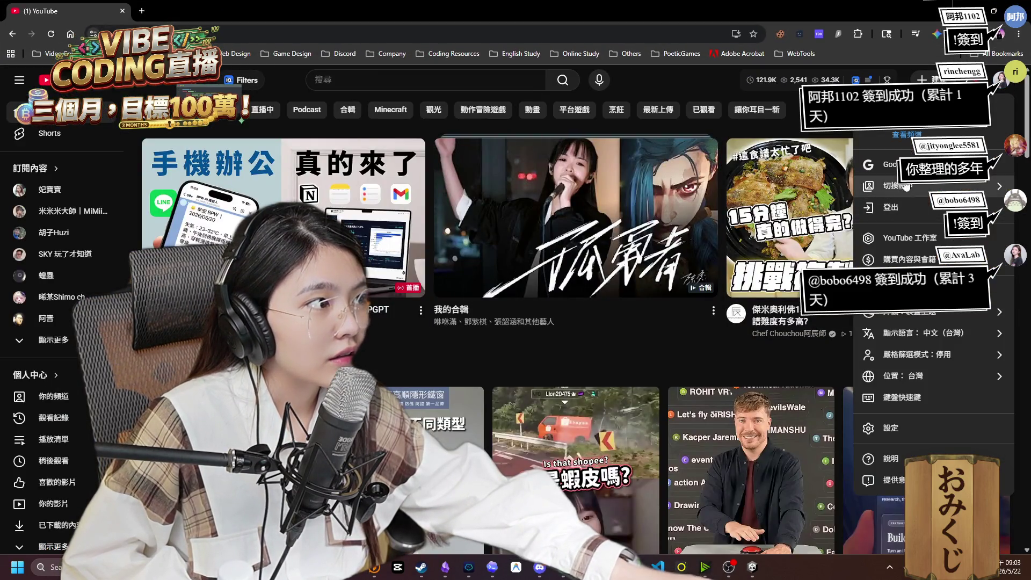
left_click(53, 395)
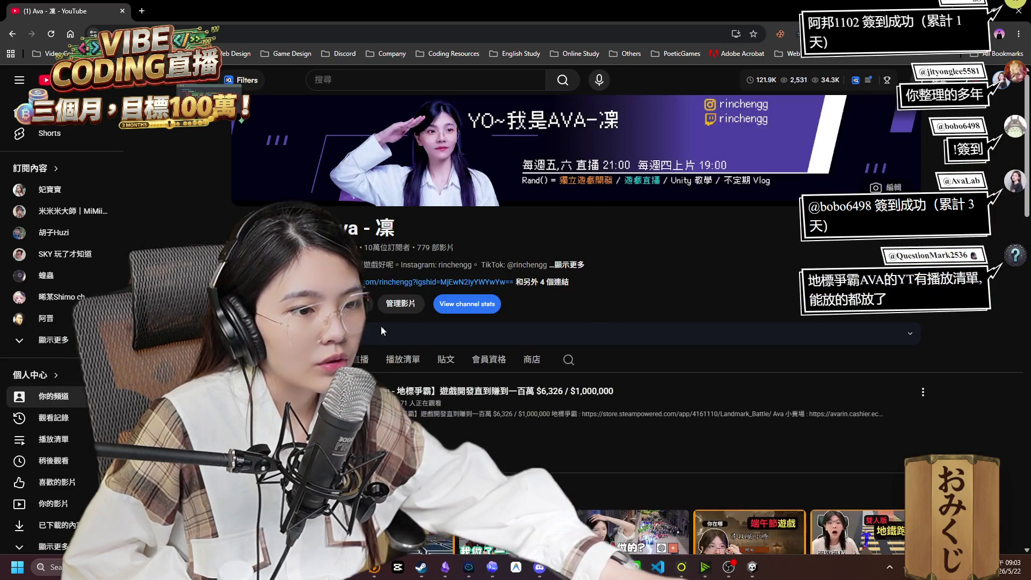
mouse_move(685, 11)
left_mouse_down()
mouse_move(699, 24)
mouse_move(642, 16)
left_mouse_up()
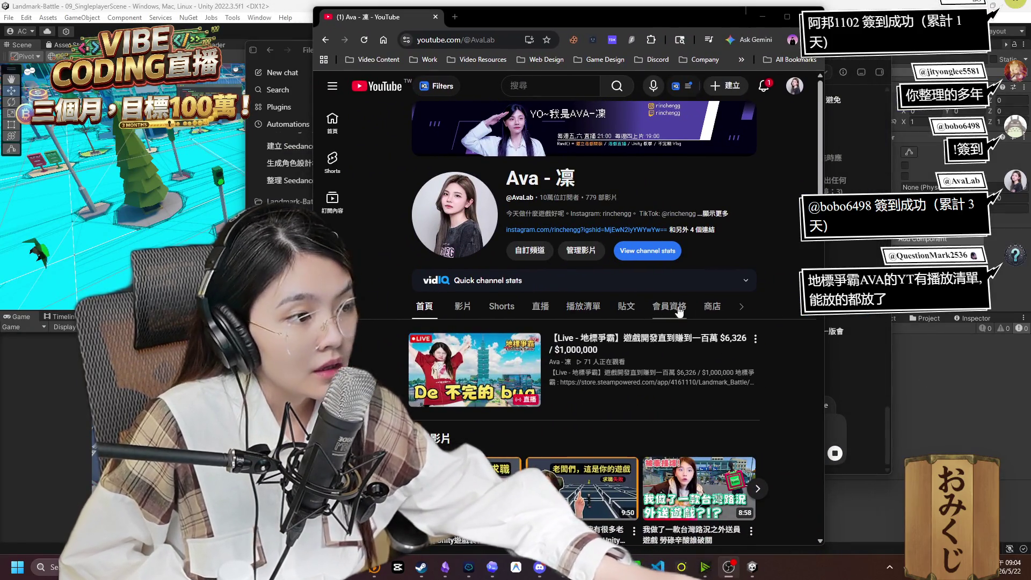
left_click(588, 319)
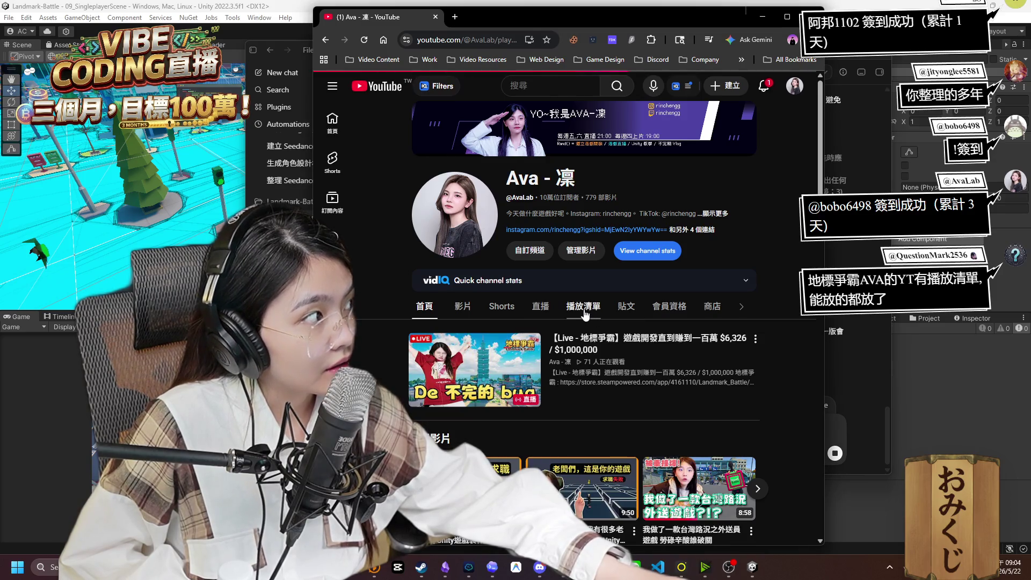
Browse the channel's playlists, then open the notifications list.
scroll(763, 409, "down", 2)
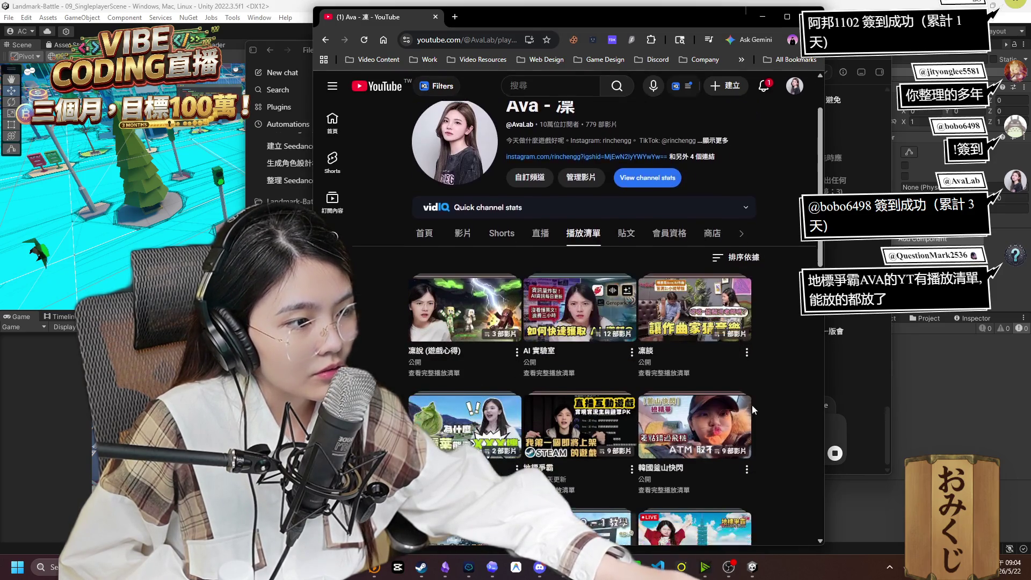
mouse_move(571, 430)
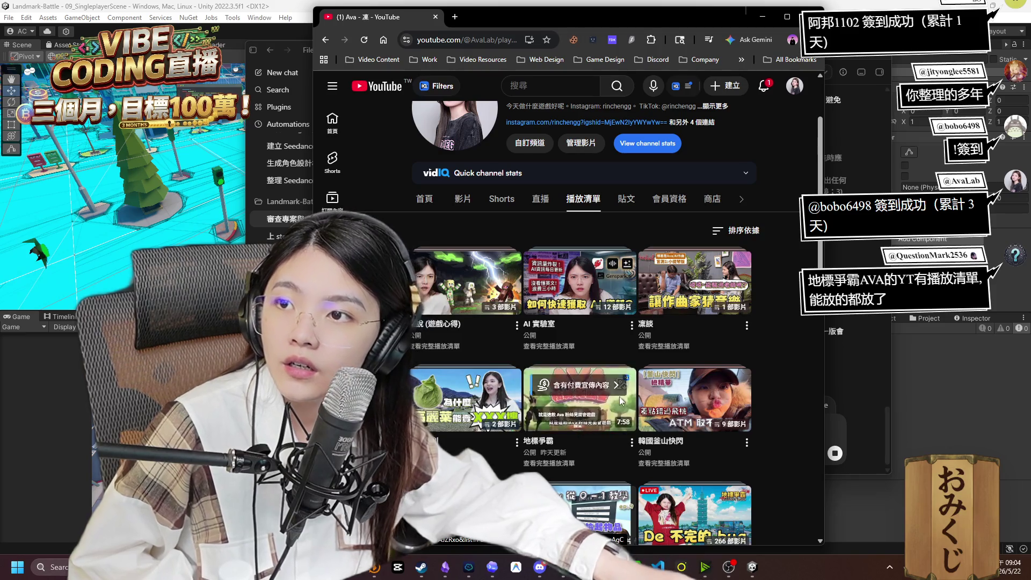
scroll(796, 380, "down", 2)
mouse_move(581, 303)
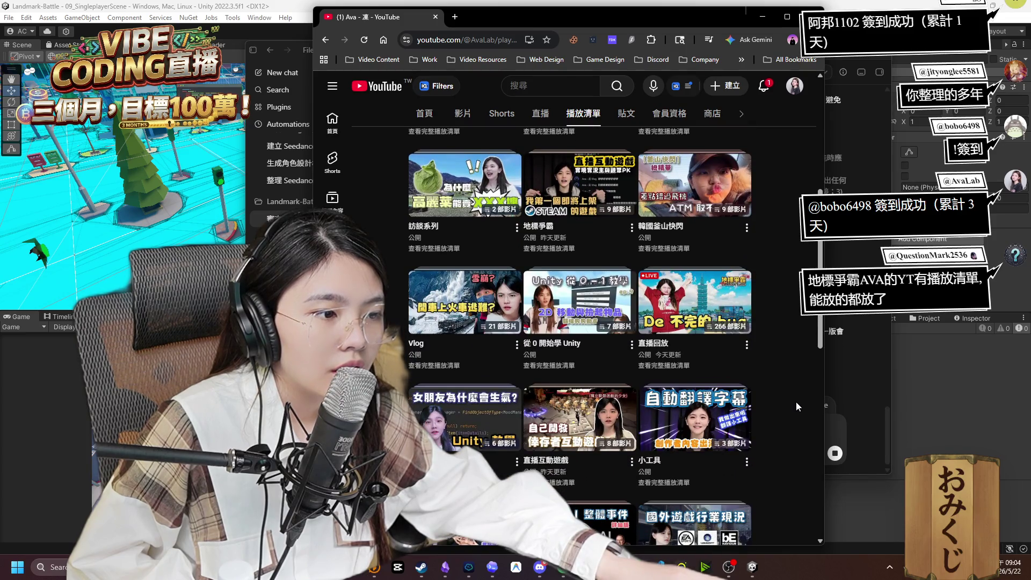
scroll(795, 402, "down", 2)
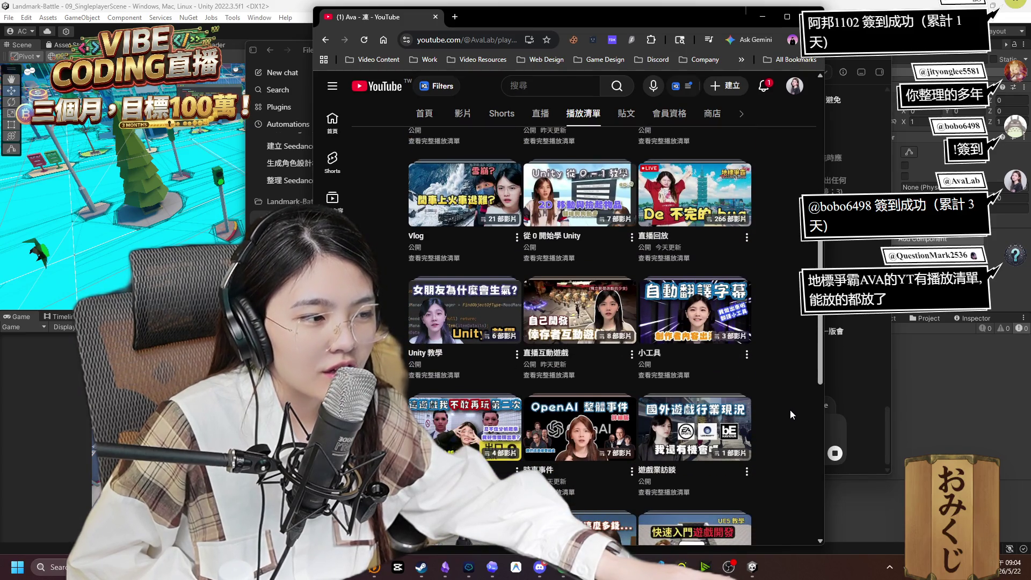
scroll(791, 413, "down", 8)
scroll(778, 418, "up", 15)
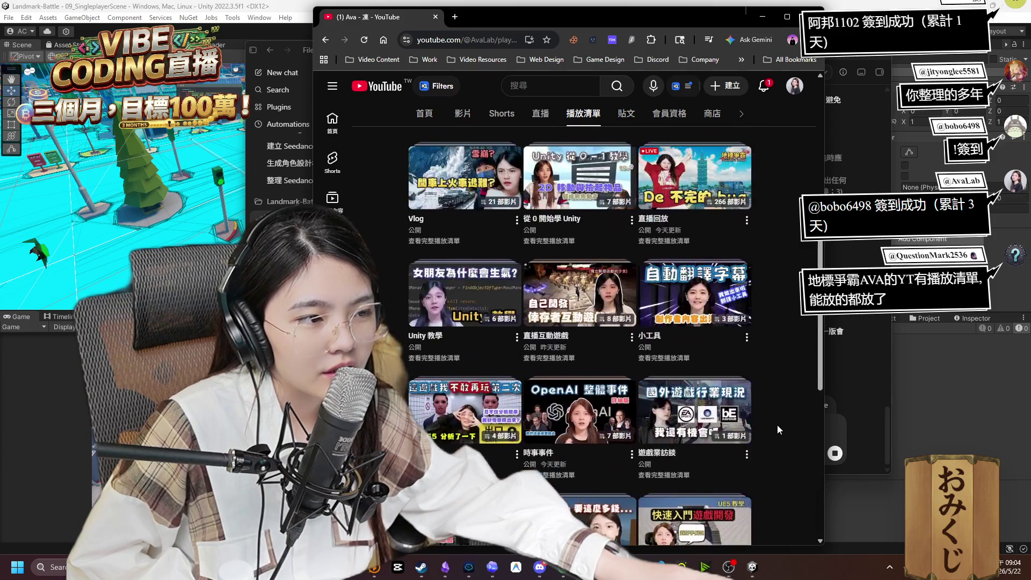
left_click(765, 87)
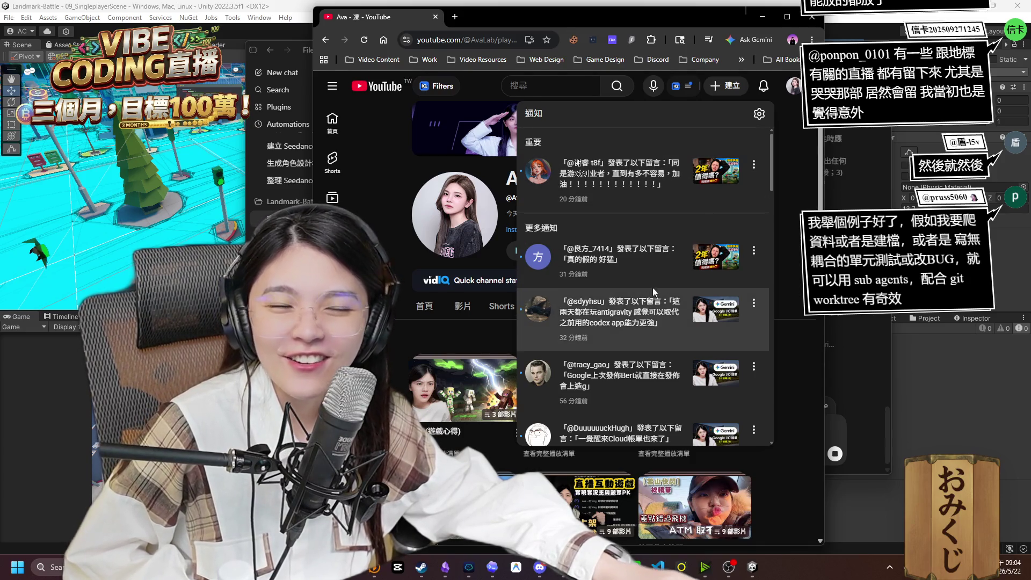
Scroll through the YouTube notifications, then minimize Chrome to return to Codex.
scroll(704, 217, "down", 2)
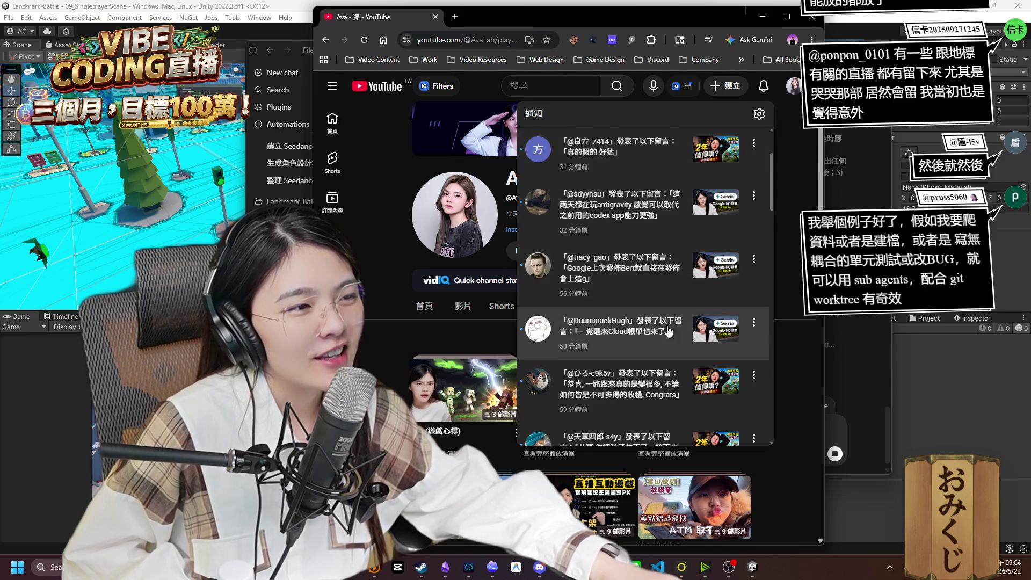
scroll(618, 301, "down", 1)
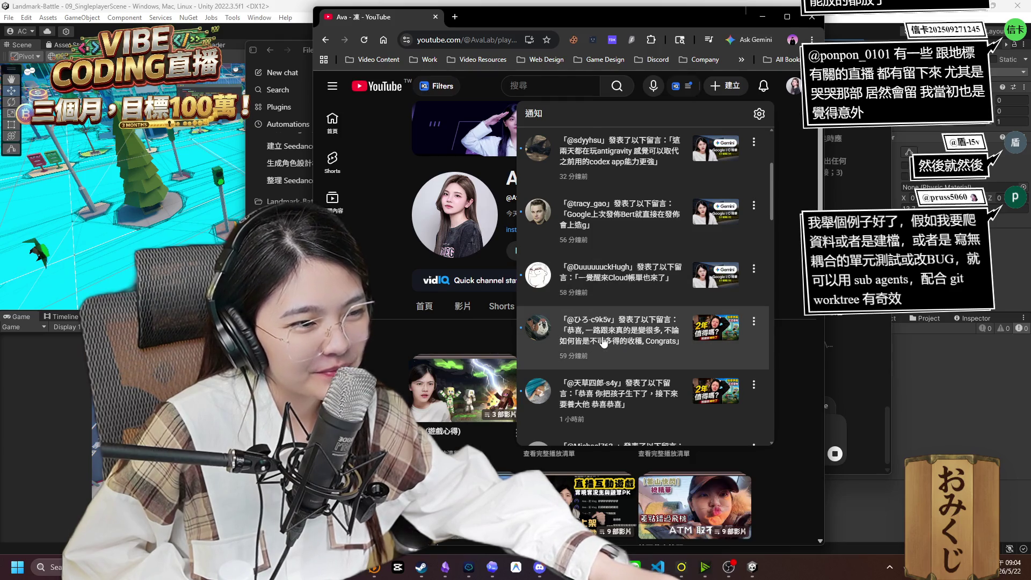
scroll(604, 267, "up", 2)
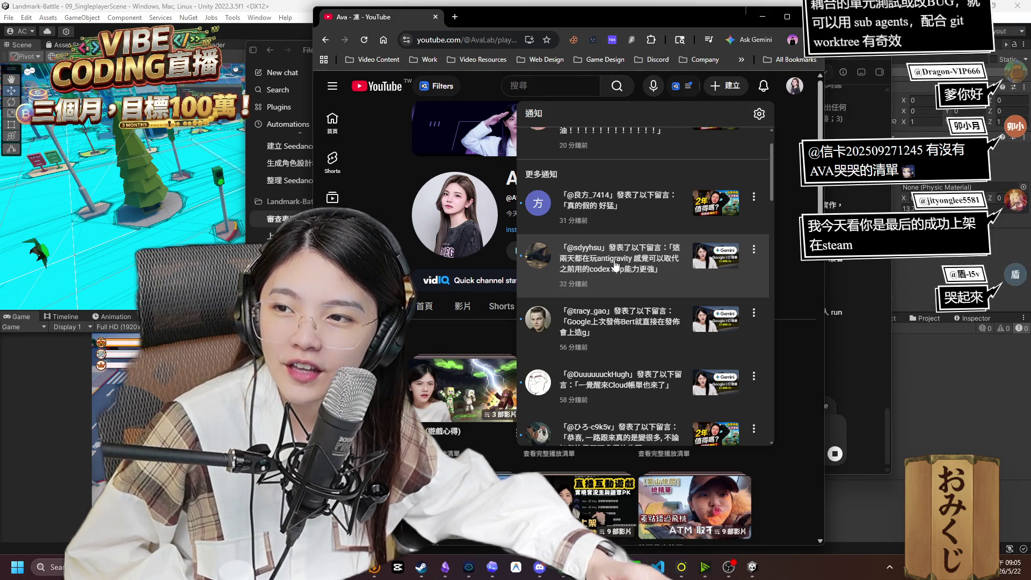
left_click(587, 567)
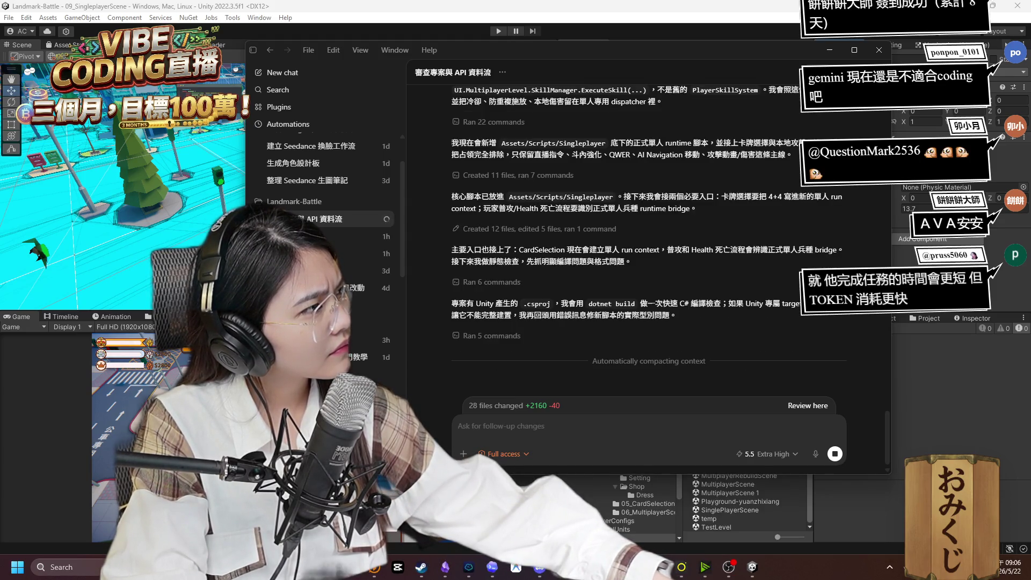
key("alt+Tab")
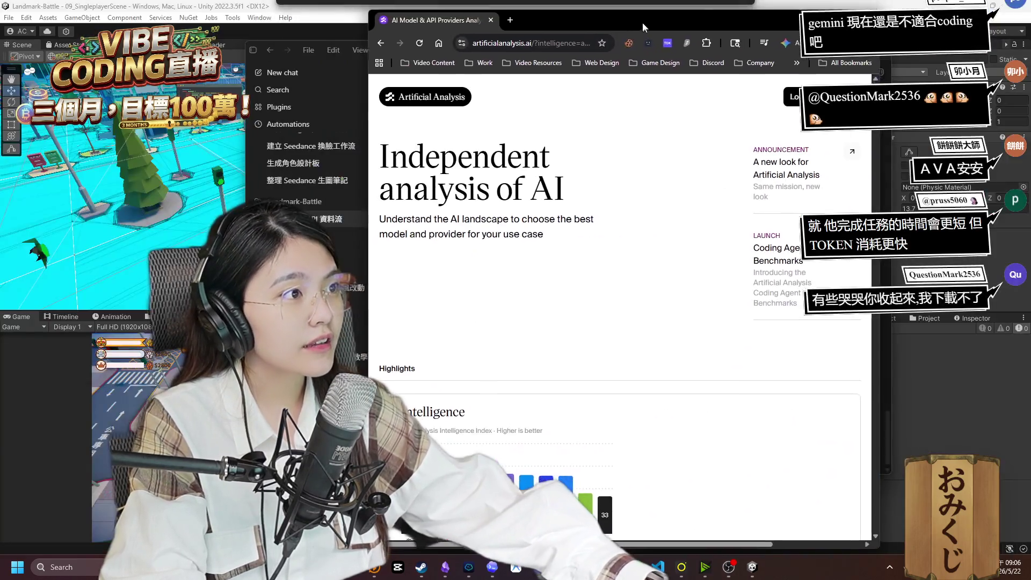
Scroll the Artificial Analysis page and switch the leaderboard chart to the Coding Index.
mouse_move(642, 12)
left_mouse_down()
mouse_move(643, 21)
mouse_move(705, 14)
left_mouse_up()
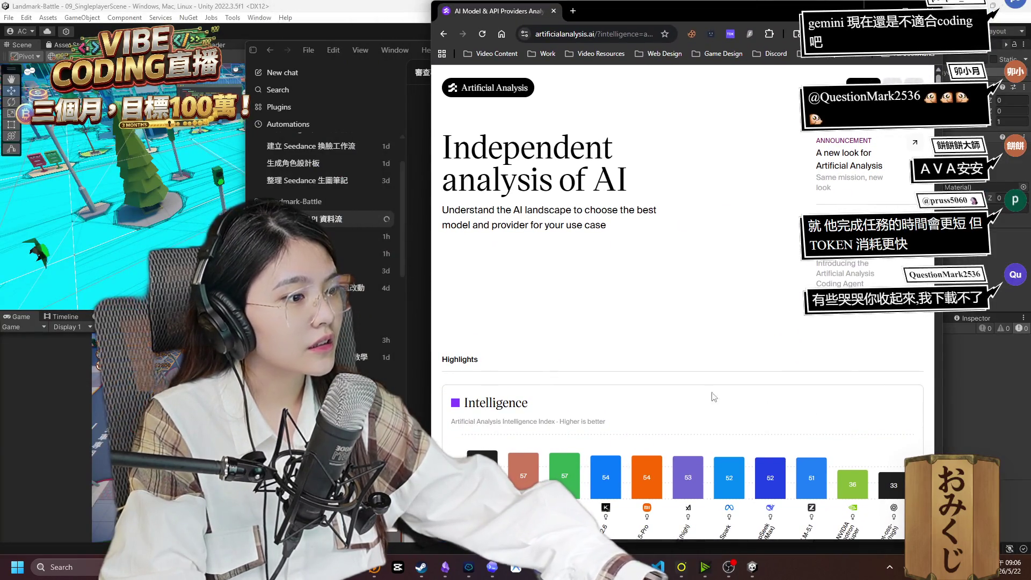
scroll(714, 396, "down", 4)
scroll(497, 280, "down", 4)
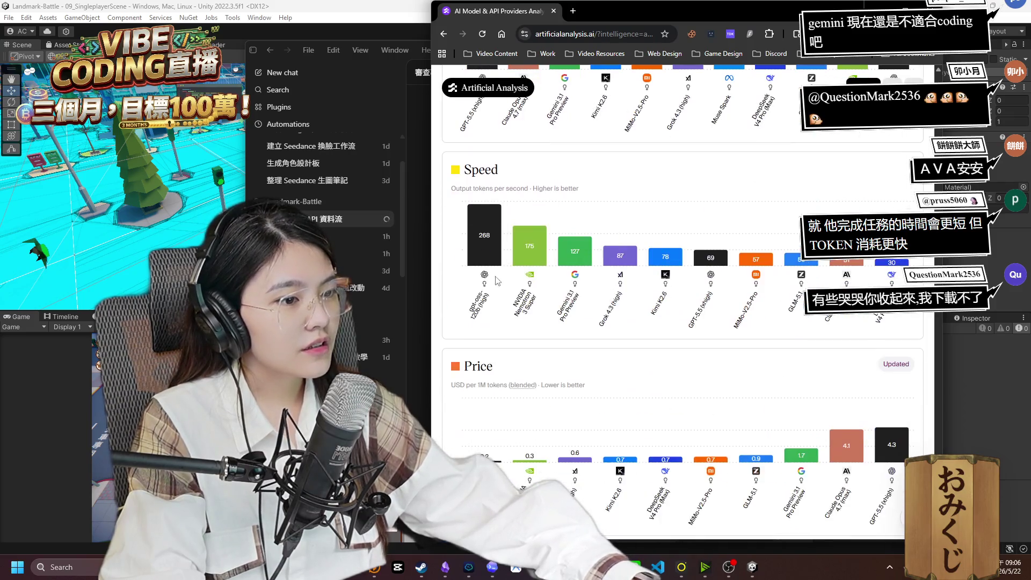
scroll(497, 280, "down", 5)
scroll(539, 240, "up", 2)
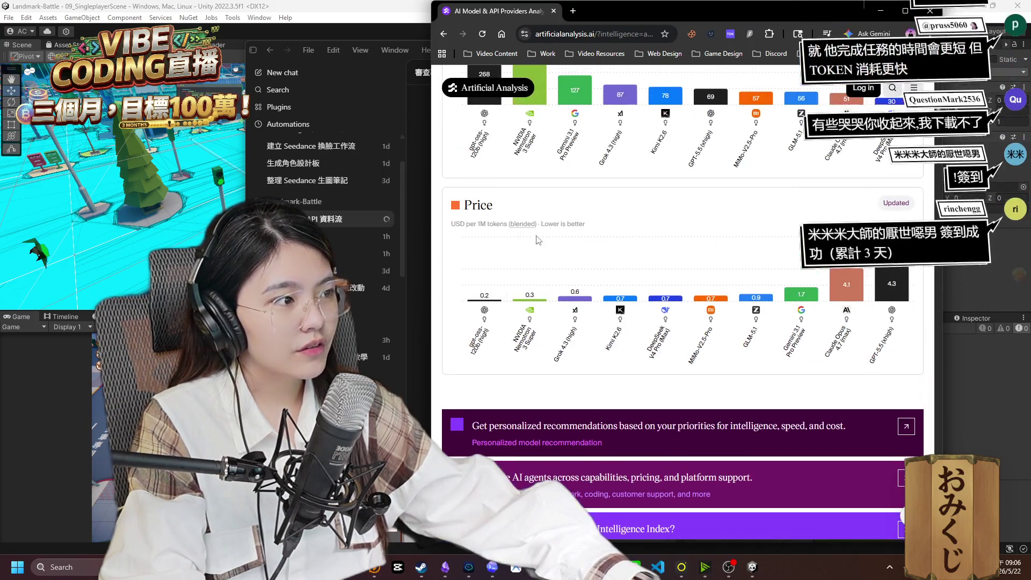
scroll(538, 240, "down", 6)
scroll(539, 260, "down", 2)
scroll(548, 288, "up", 8)
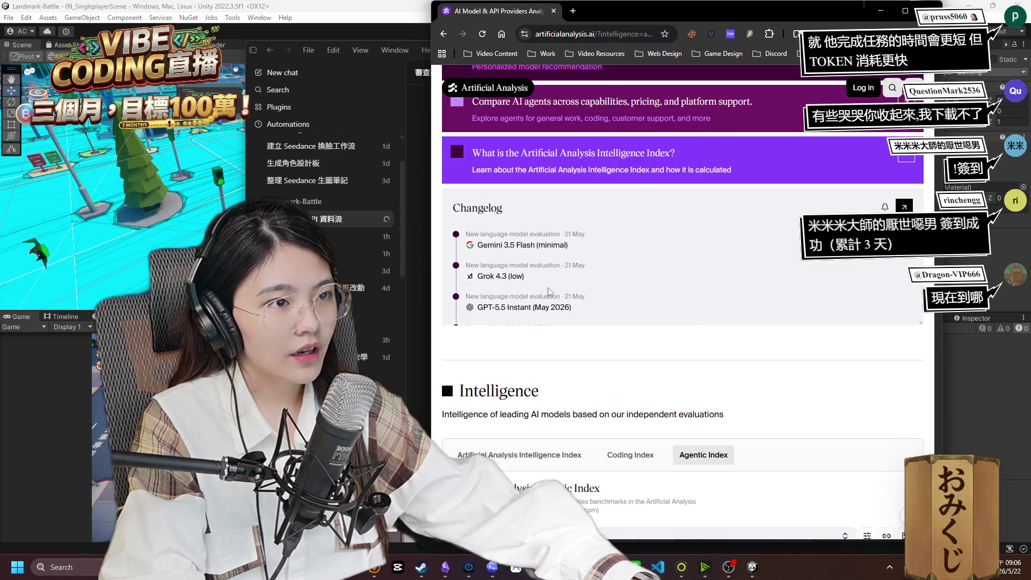
scroll(570, 314, "up", 10)
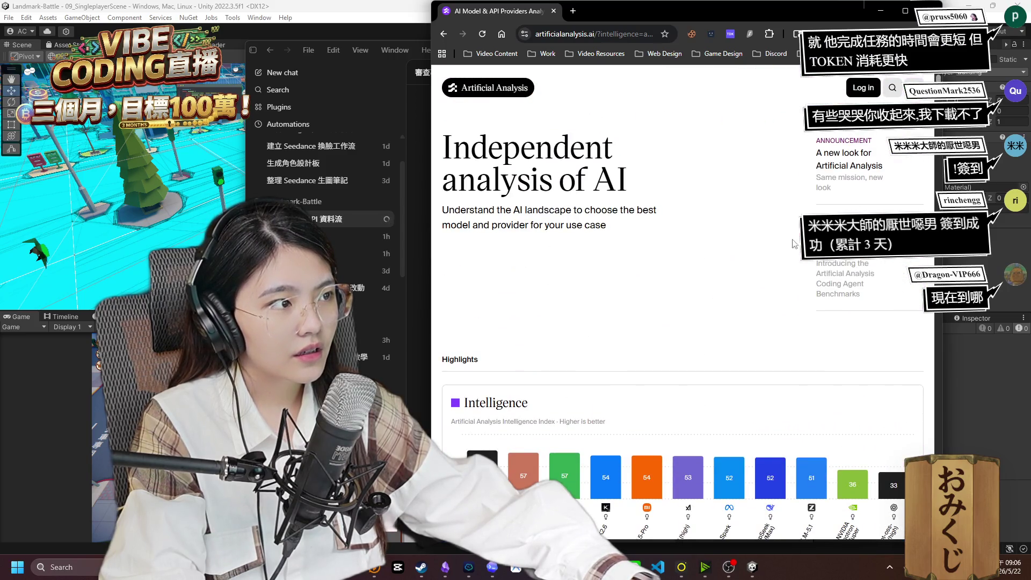
scroll(706, 295, "down", 5)
key("super+Up")
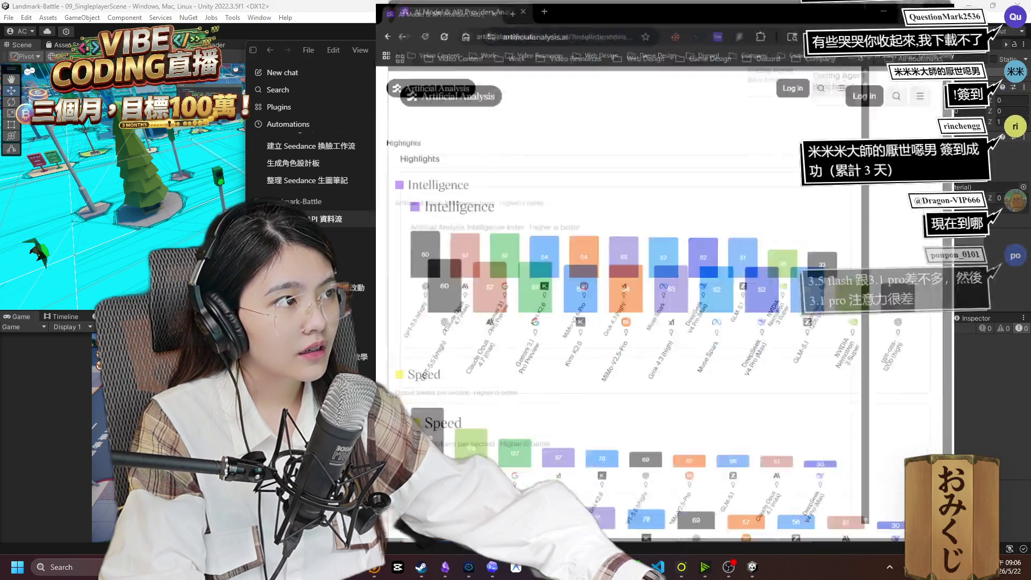
scroll(602, 270, "down", 8)
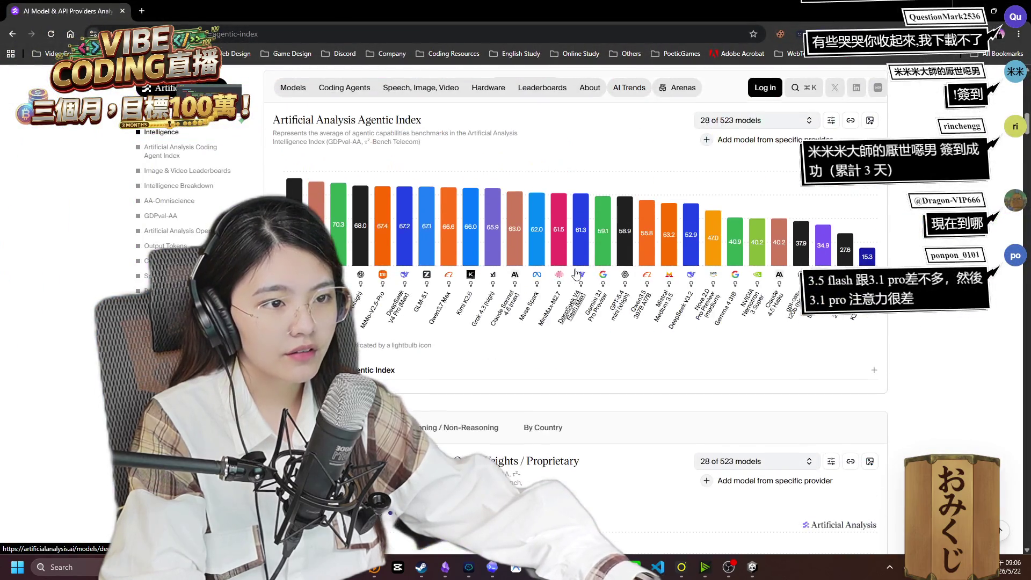
left_click(452, 252)
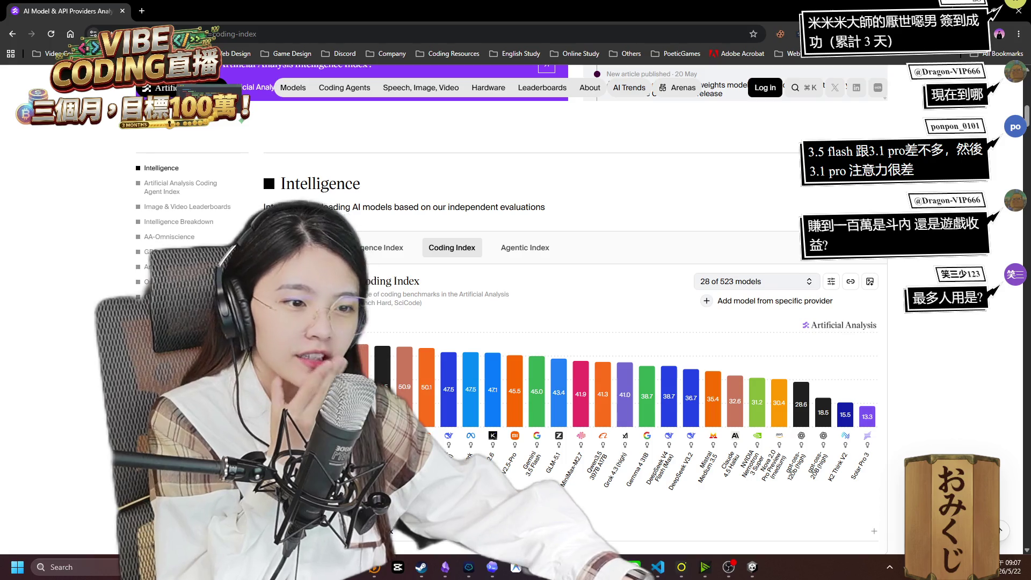
Shrink the browser to a smaller window and scroll back to the Coding Index chart.
mouse_move(359, 369)
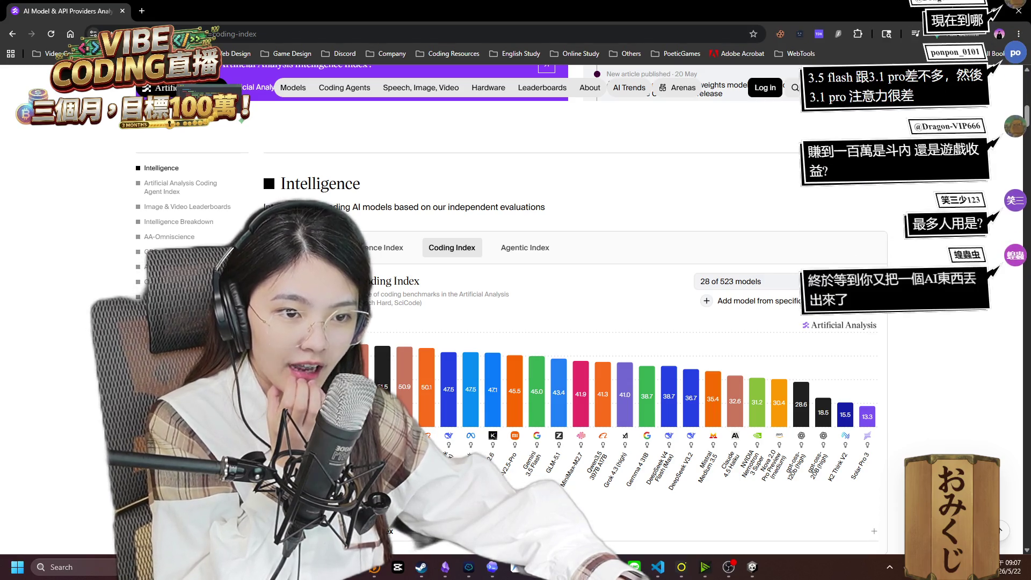
left_click_drag(600, 11, 609, 18)
scroll(520, 297, "up", 3)
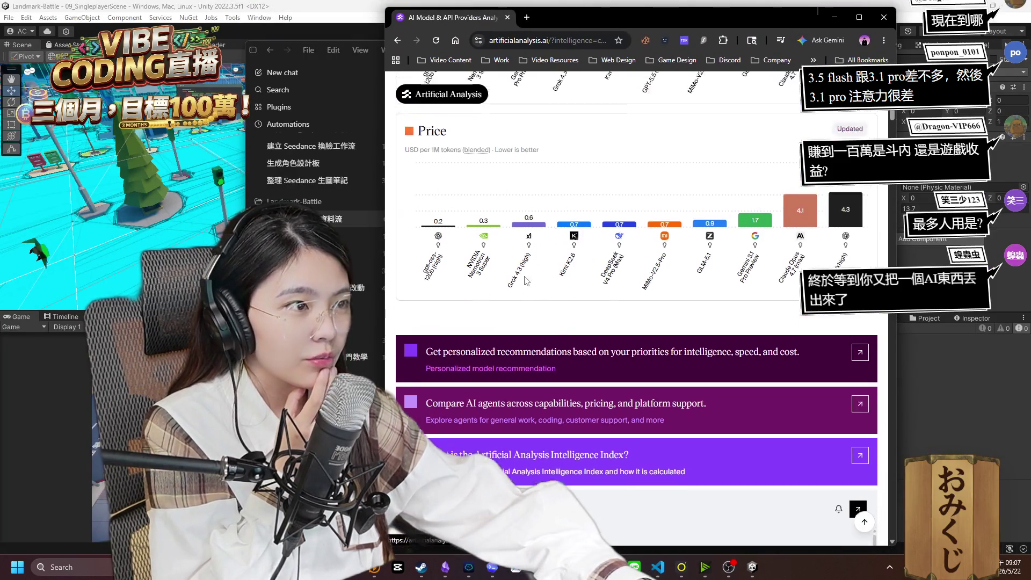
scroll(520, 297, "up", 15)
scroll(500, 322, "down", 5)
scroll(524, 329, "down", 3)
scroll(523, 330, "up", 5)
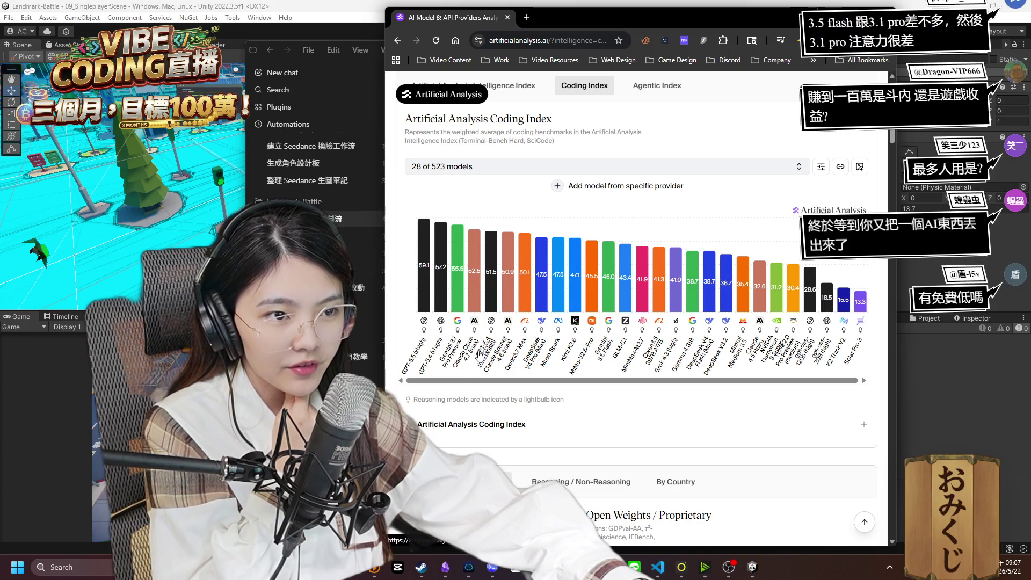
mouse_move(471, 296)
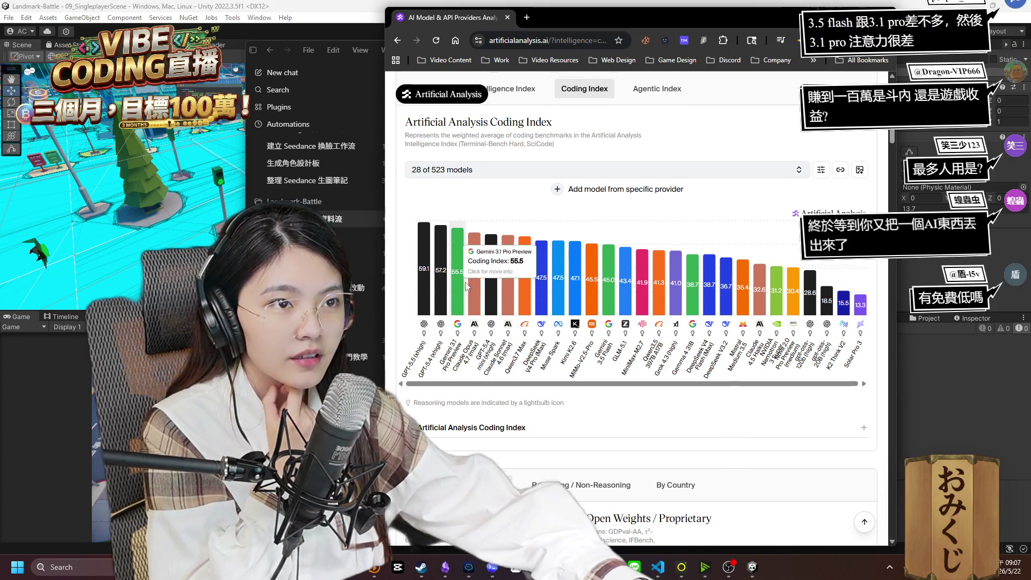
scroll(472, 301, "up", 2)
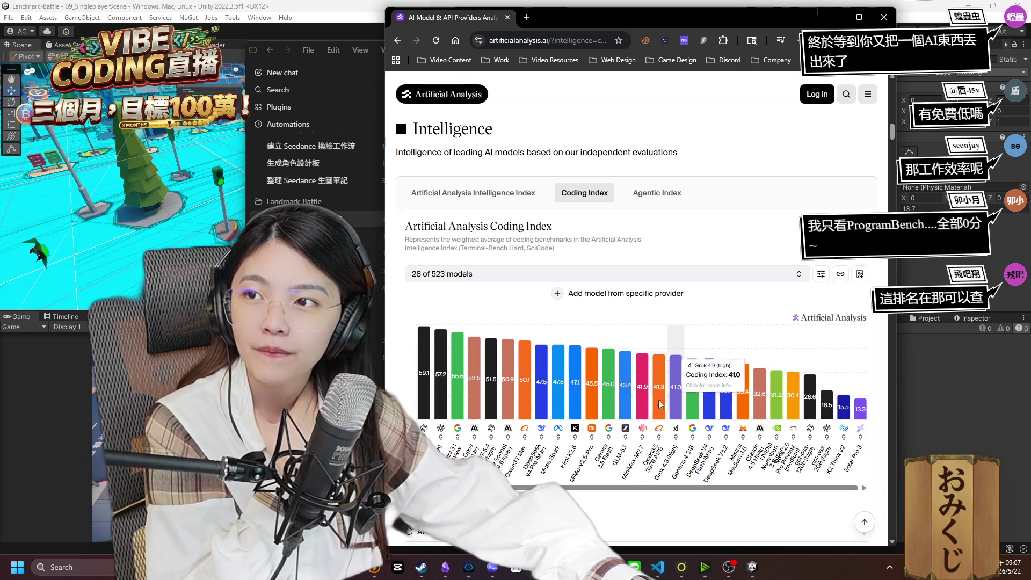
left_click(549, 43)
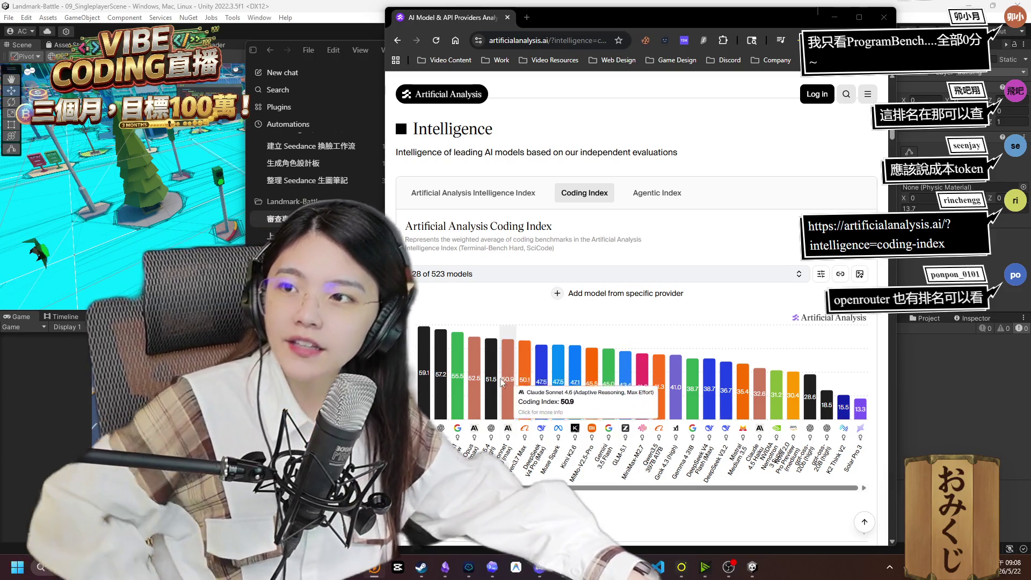
mouse_move(527, 334)
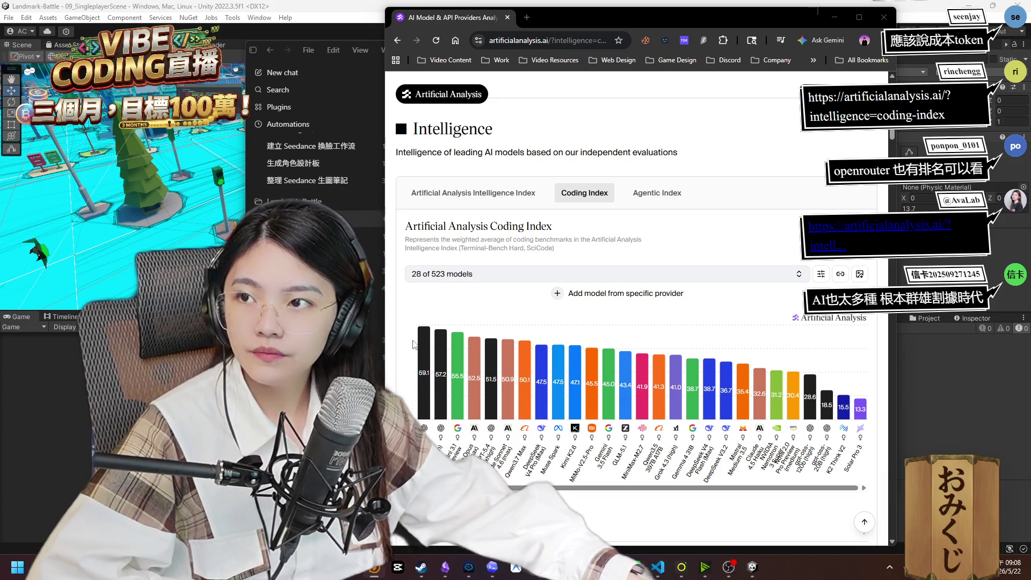
mouse_move(575, 330)
scroll(573, 330, "down", 1)
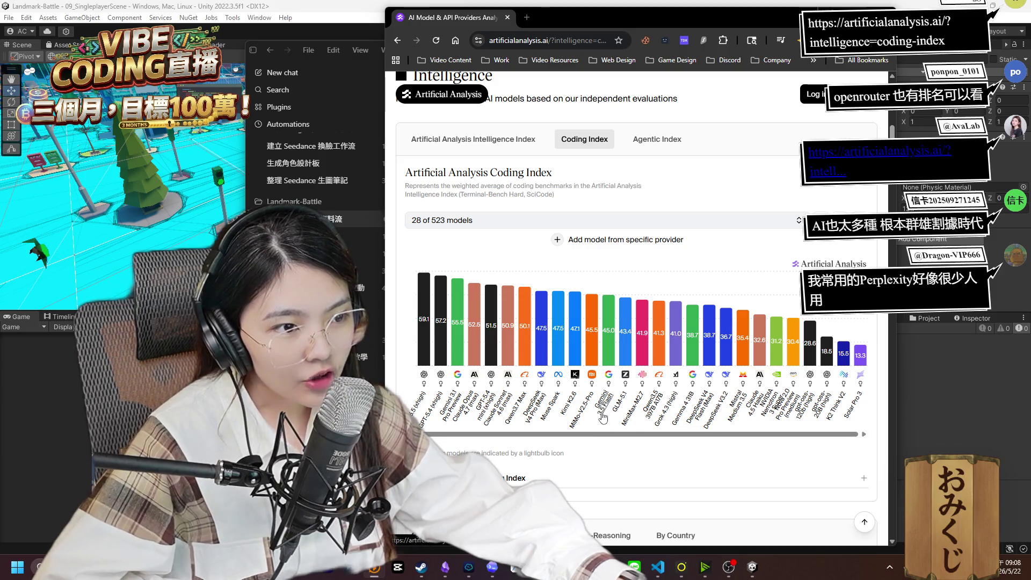
mouse_move(608, 303)
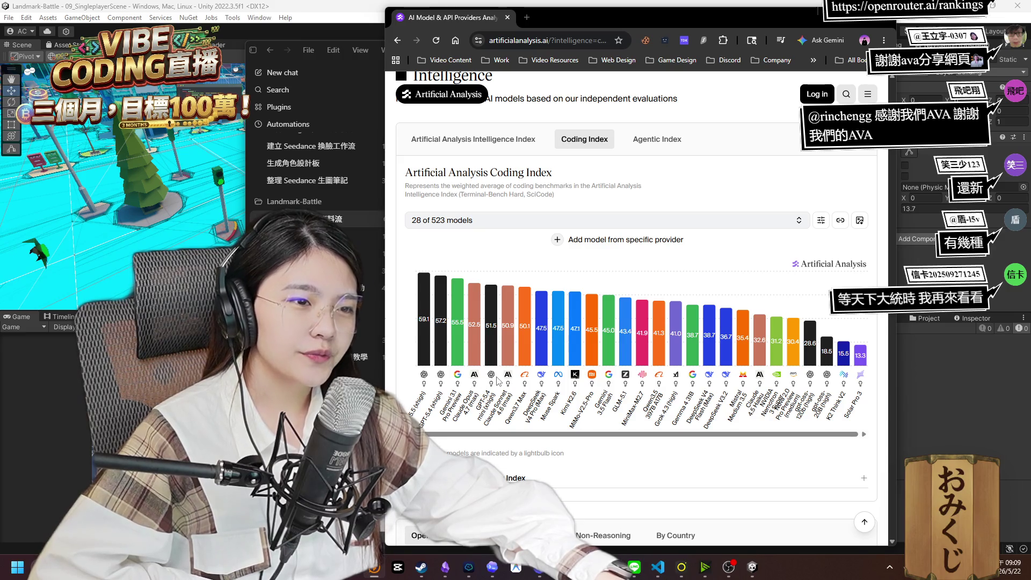
scroll(501, 394, "down", 3)
scroll(507, 390, "up", 3)
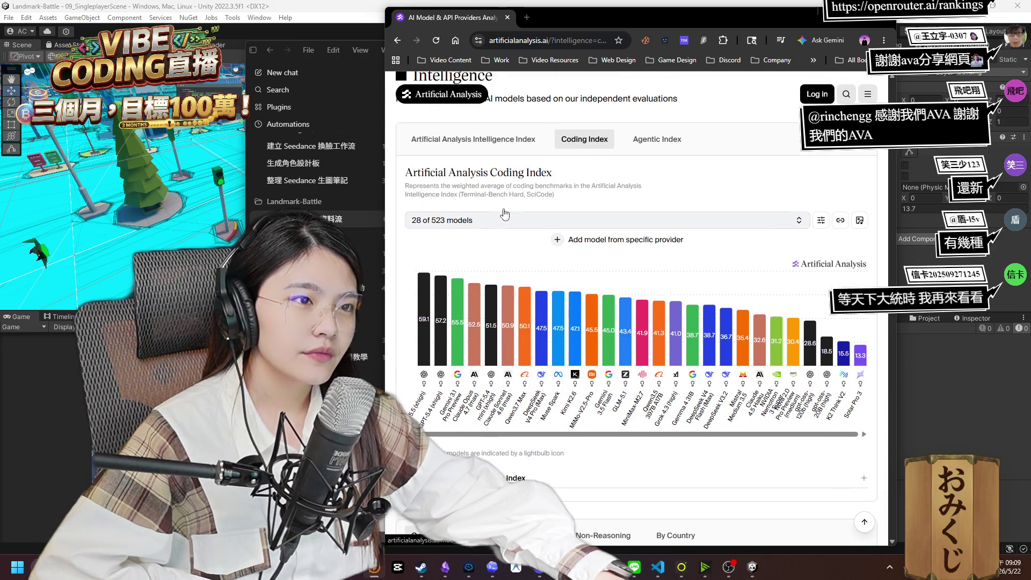
Show the Artificial Analysis Intelligence Index rankings and compare model scores across the bars.
left_click(473, 141)
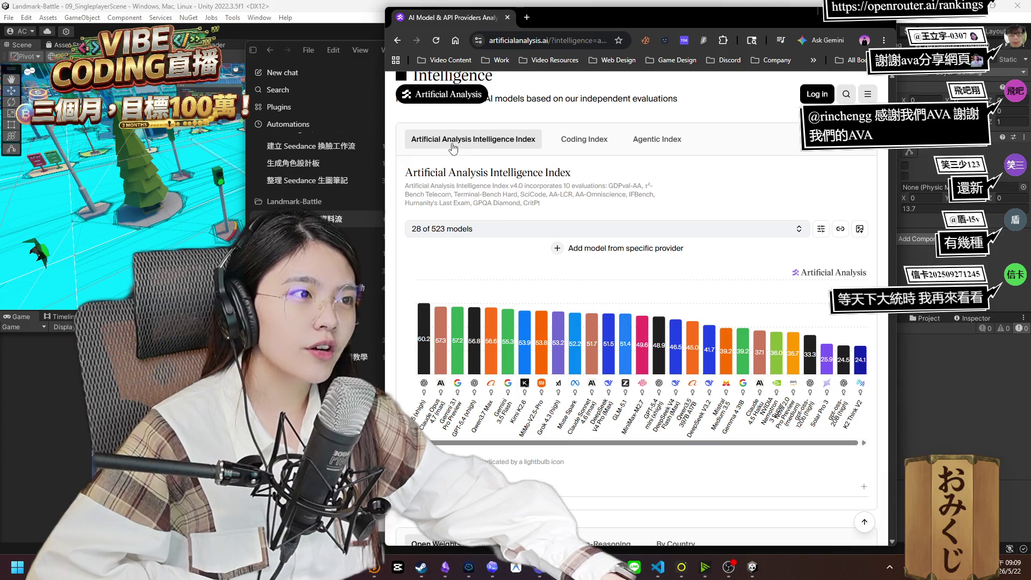
mouse_move(457, 287)
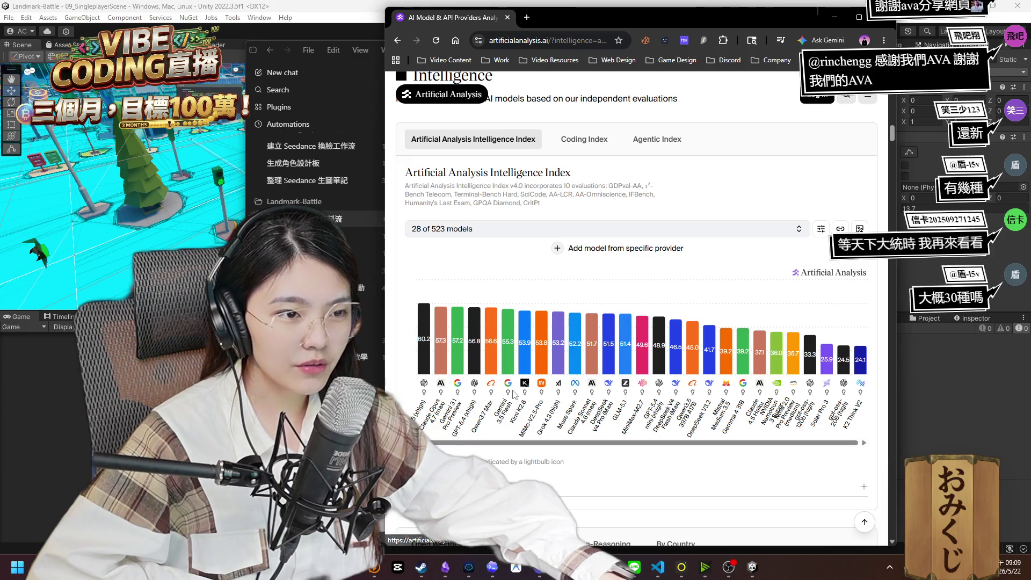
mouse_move(508, 354)
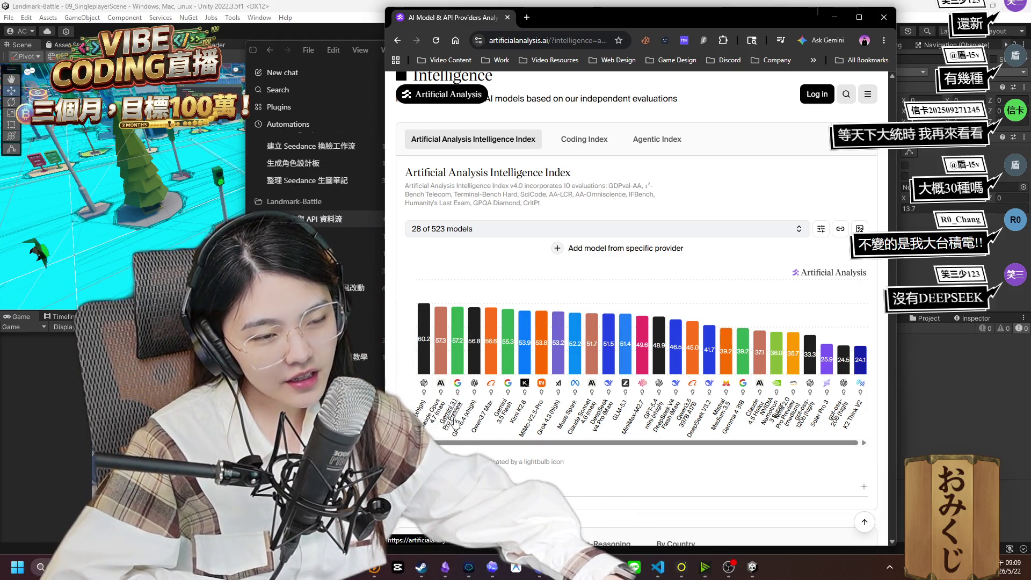
mouse_move(433, 334)
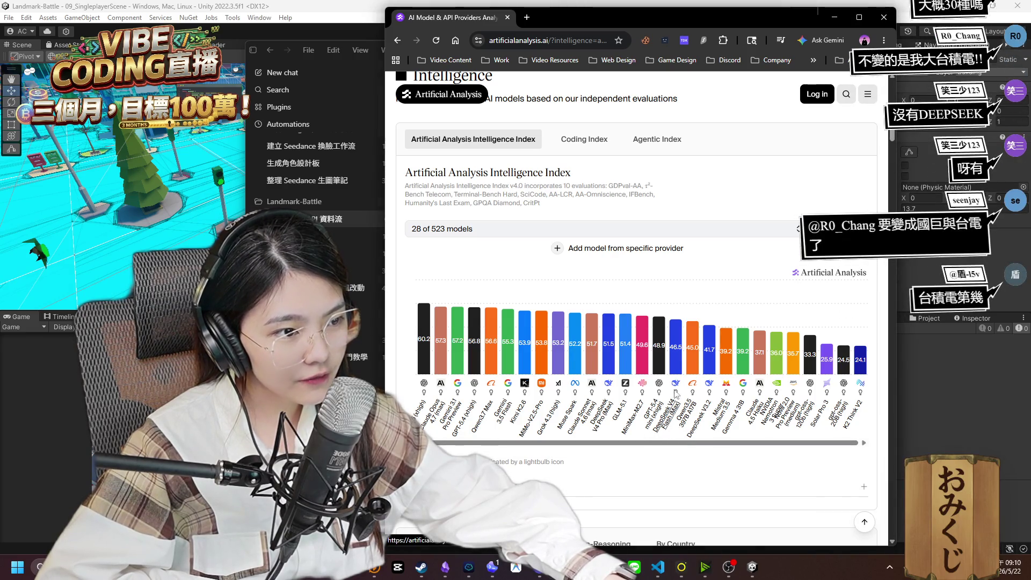
mouse_move(603, 345)
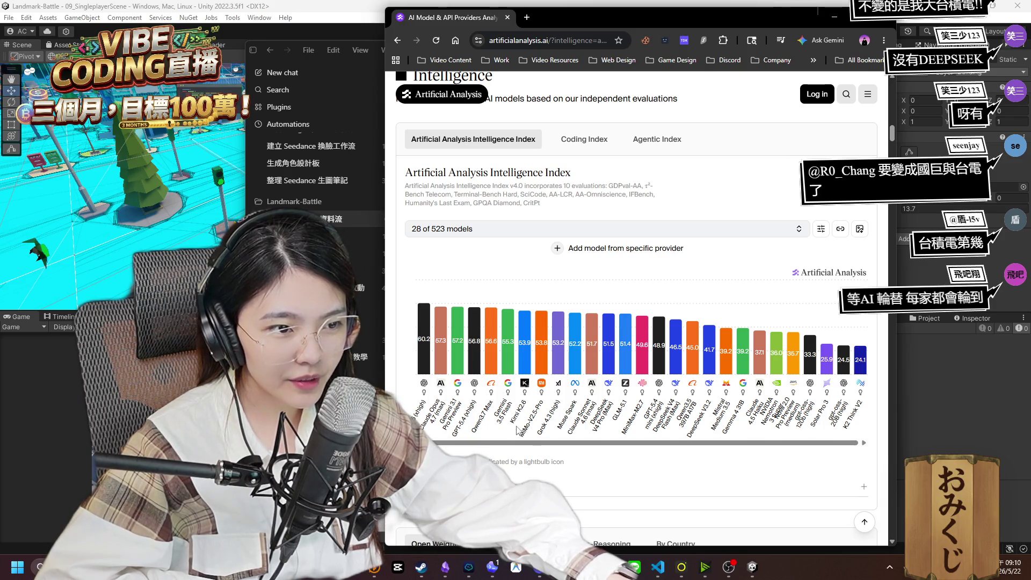
scroll(581, 421, "down", 5)
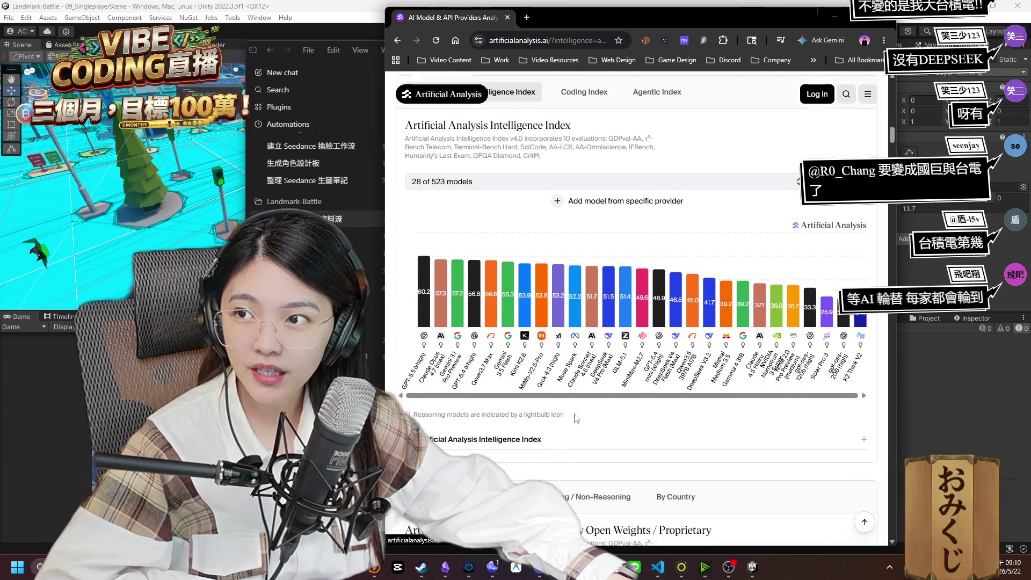
scroll(561, 415, "up", 4)
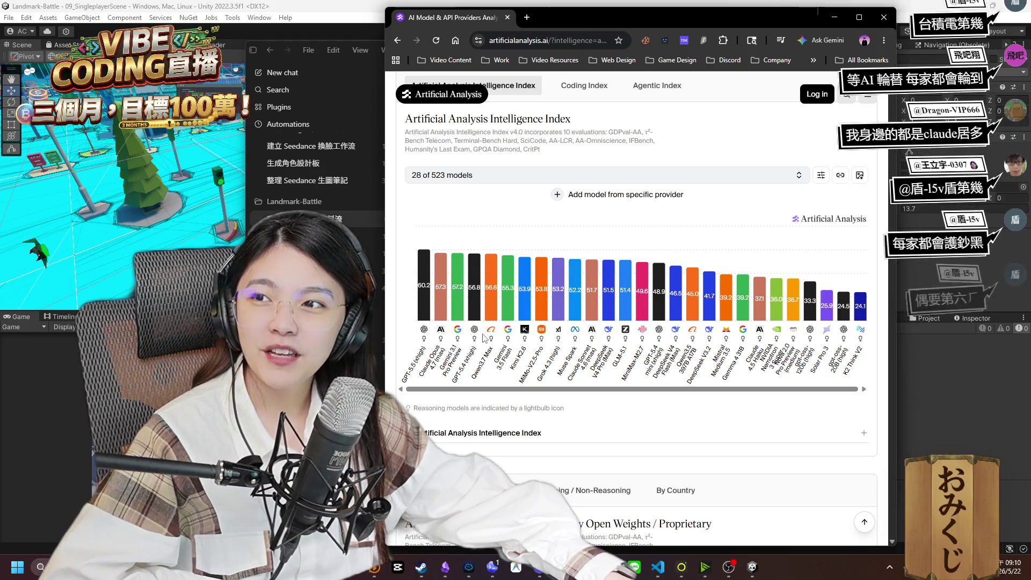
scroll(499, 347, "down", 5)
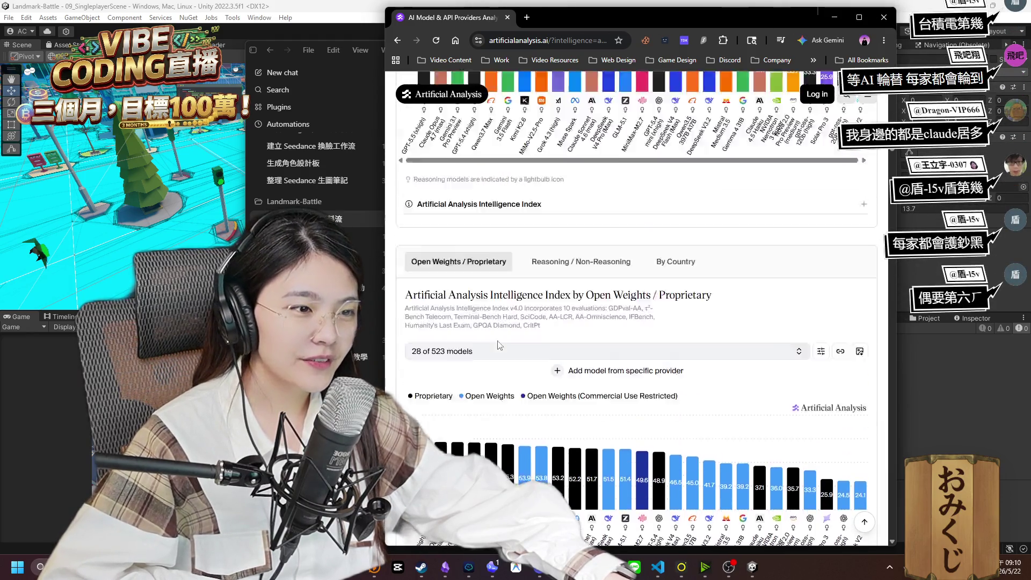
scroll(500, 347, "up", 5)
Scroll back up and switch the chart to the Agentic Index.
mouse_move(553, 286)
scroll(553, 287, "up", 2)
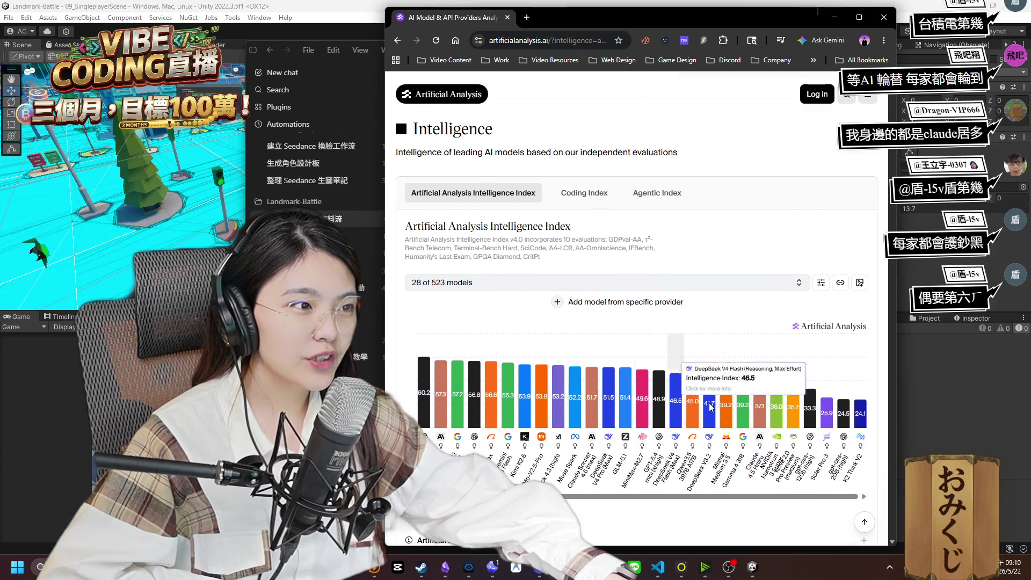
left_click(657, 193)
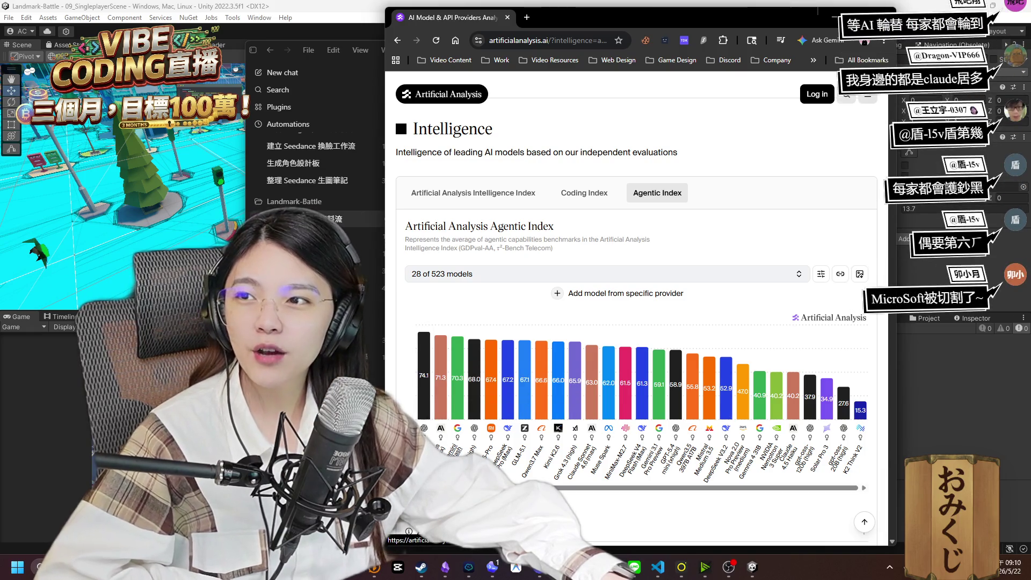
Scroll to the Open Weights vs Proprietary Intelligence Index chart and inspect its bars.
scroll(637, 320, "down", 8)
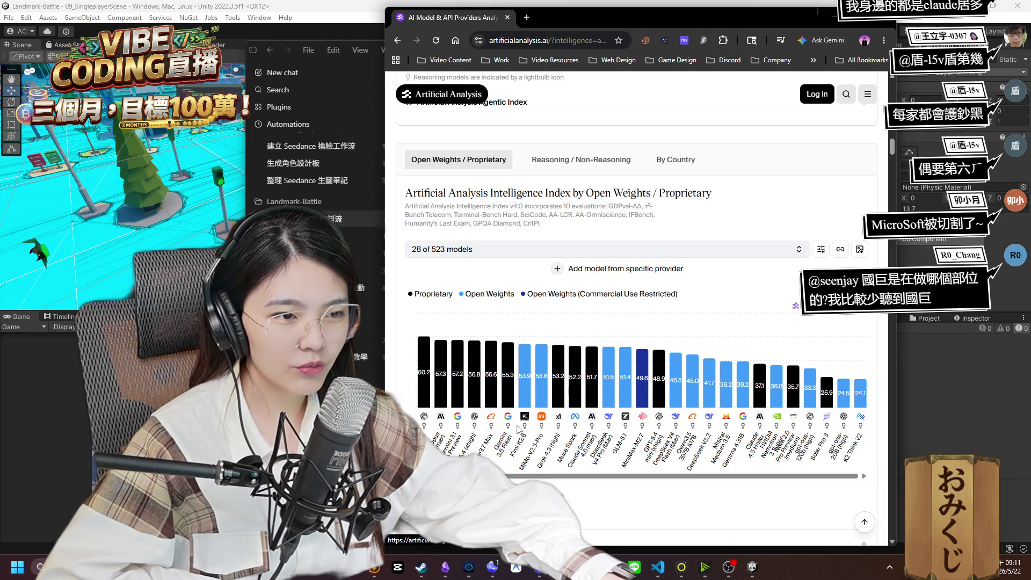
mouse_move(510, 397)
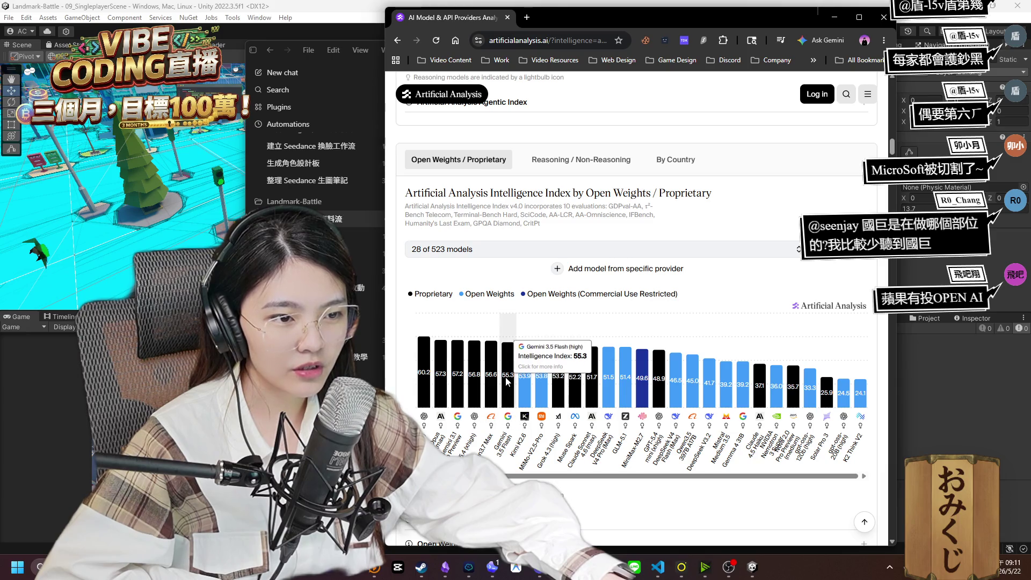
mouse_move(417, 393)
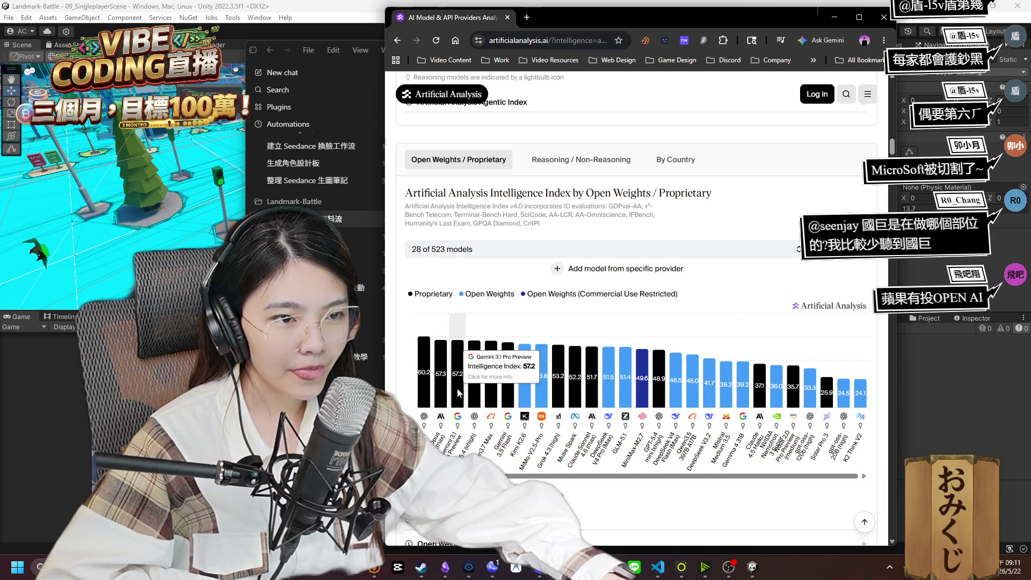
mouse_move(611, 404)
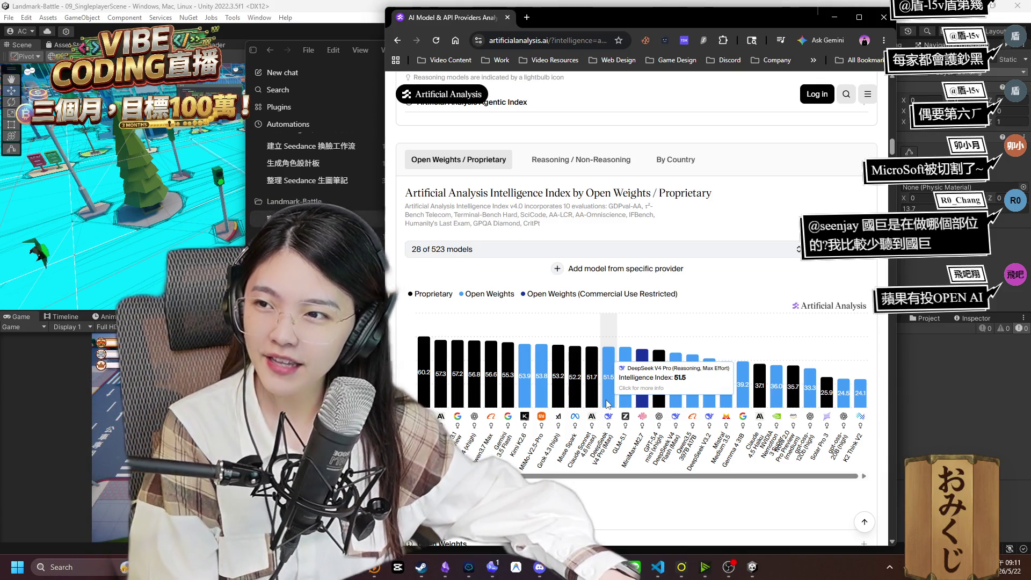
Scroll past the Coding Agent Index down to the Text to Image leaderboard.
scroll(608, 404, "down", 6)
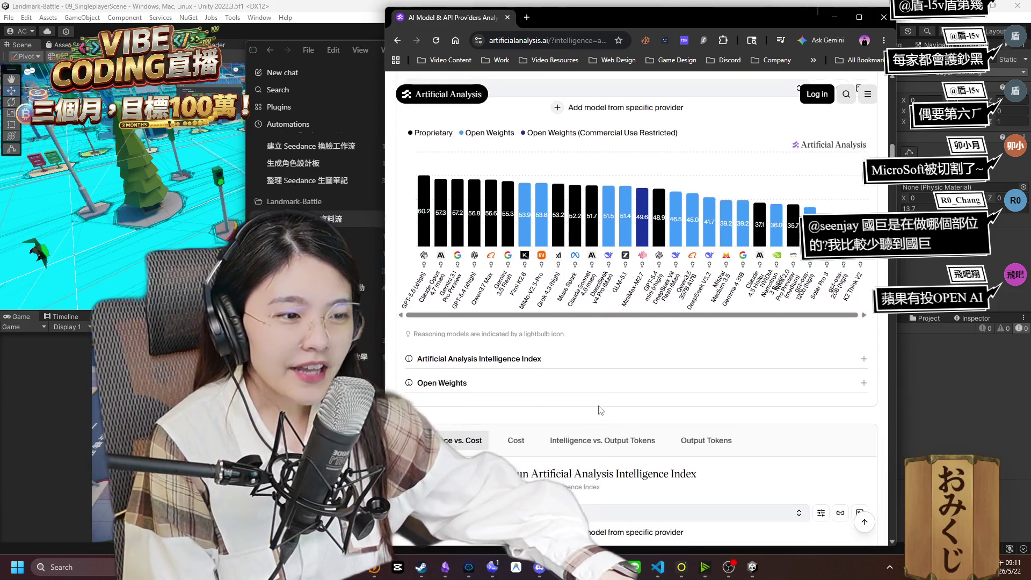
scroll(588, 412, "down", 2)
mouse_move(741, 441)
scroll(741, 441, "down", 1)
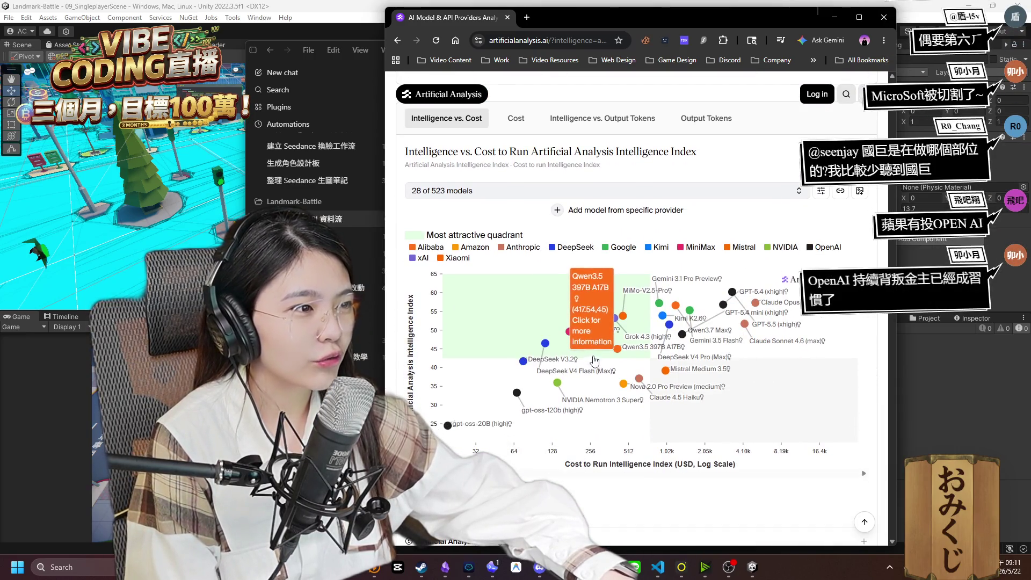
mouse_move(635, 337)
scroll(634, 337, "down", 2)
mouse_move(672, 327)
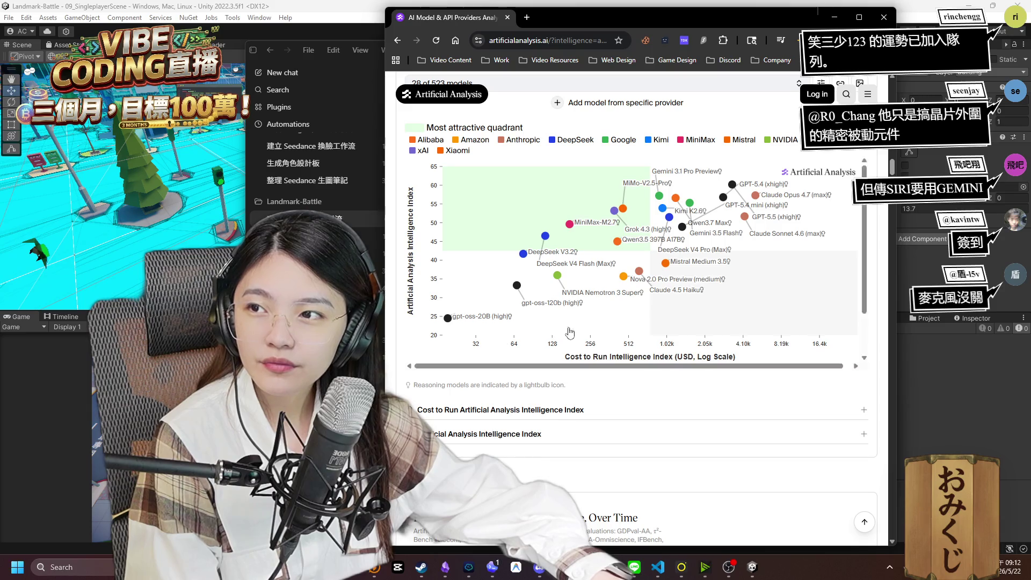
mouse_move(616, 319)
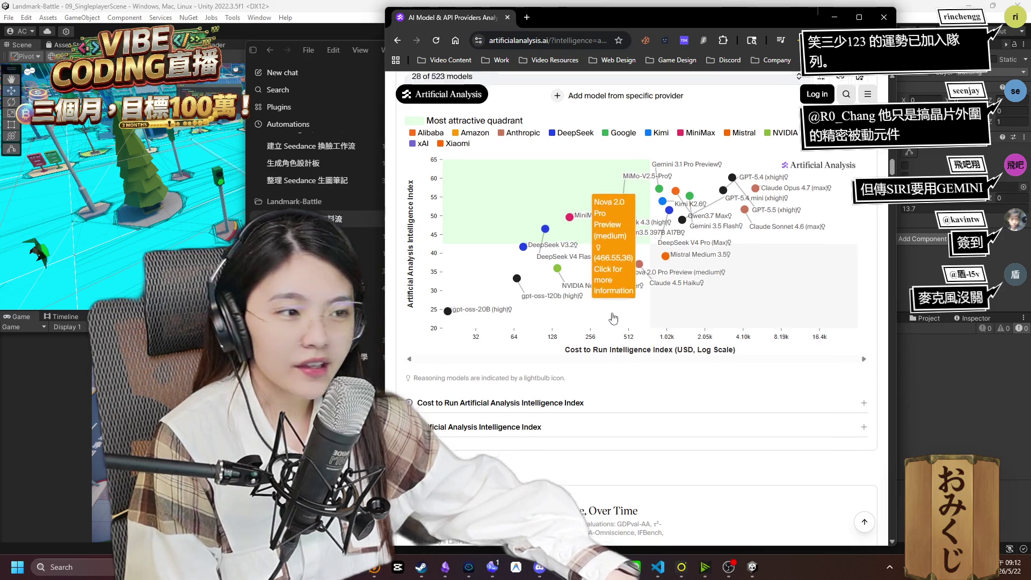
scroll(615, 319, "down", 5)
scroll(614, 317, "down", 10)
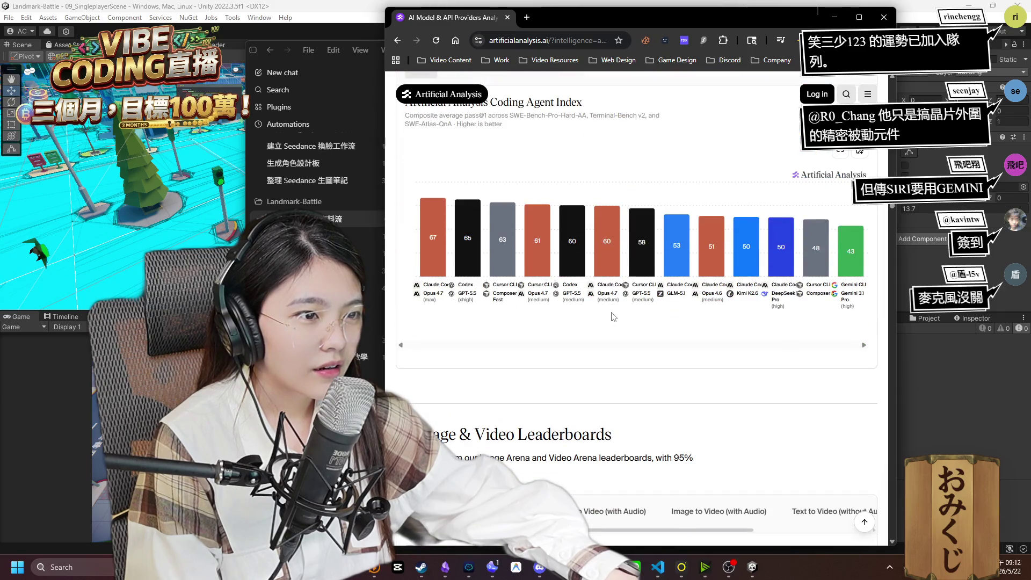
scroll(614, 317, "up", 2)
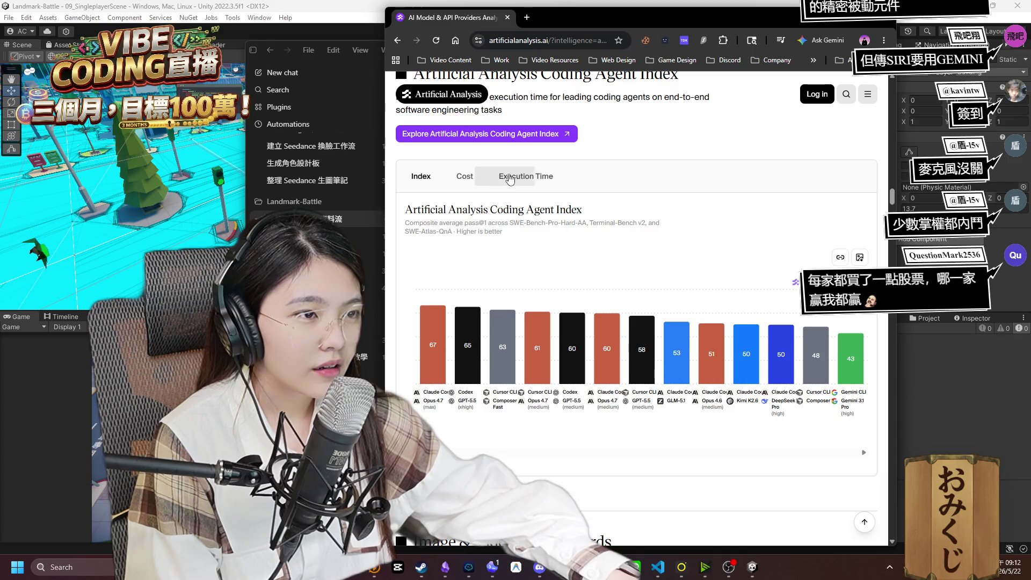
scroll(480, 205, "down", 7)
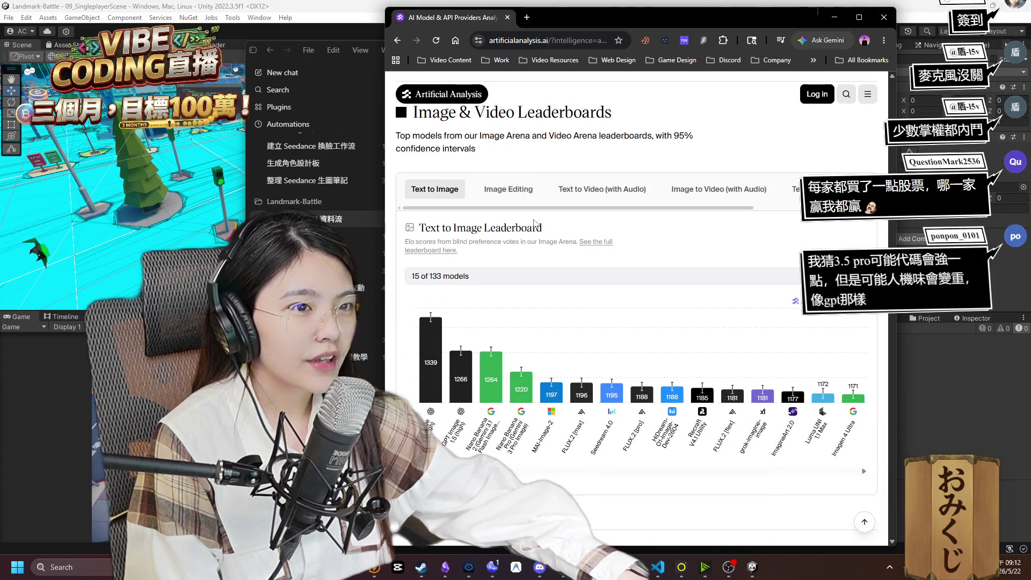
scroll(523, 241, "down", 2)
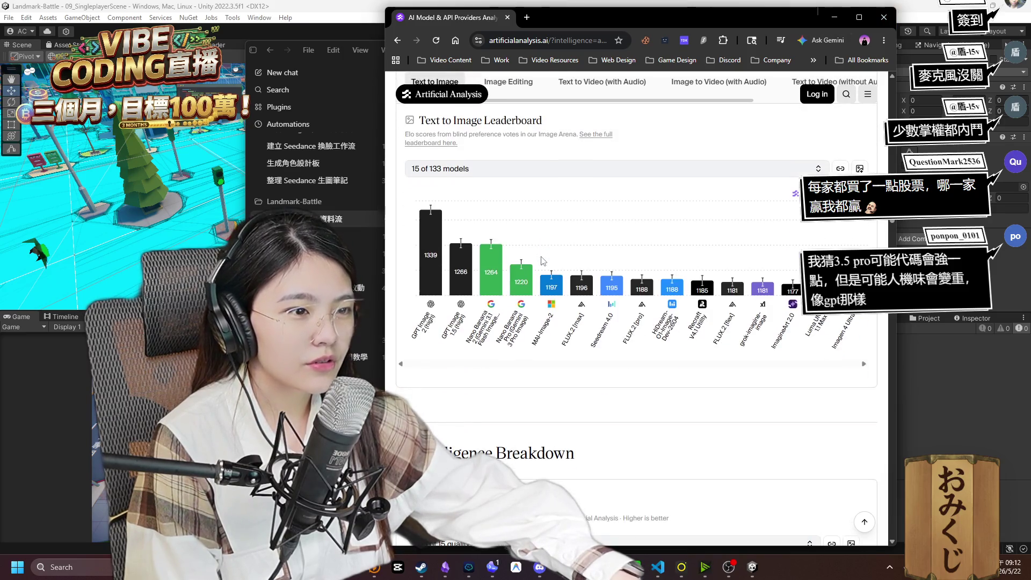
scroll(440, 271, "down", 2)
scroll(433, 270, "up", 3)
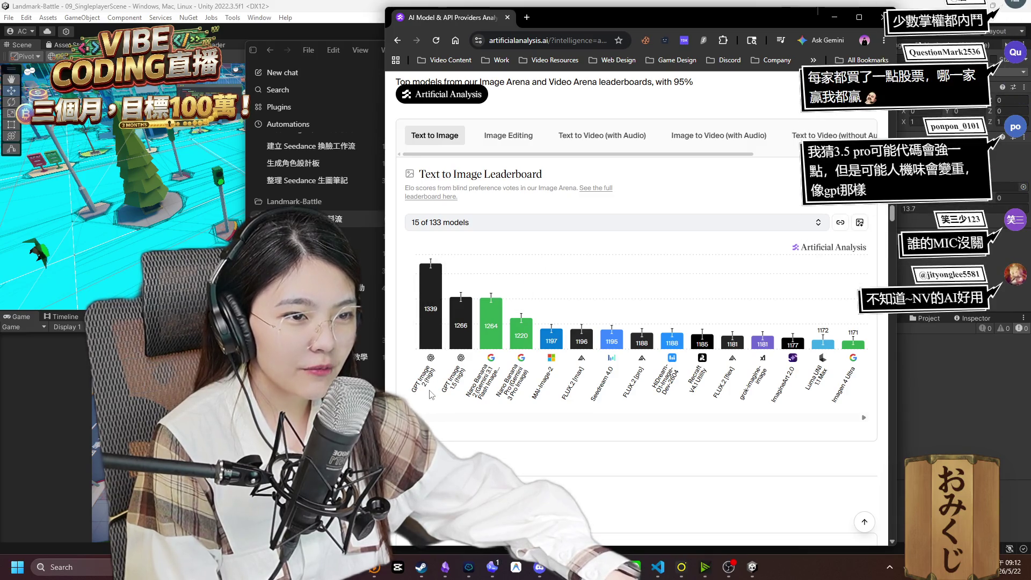
mouse_move(436, 292)
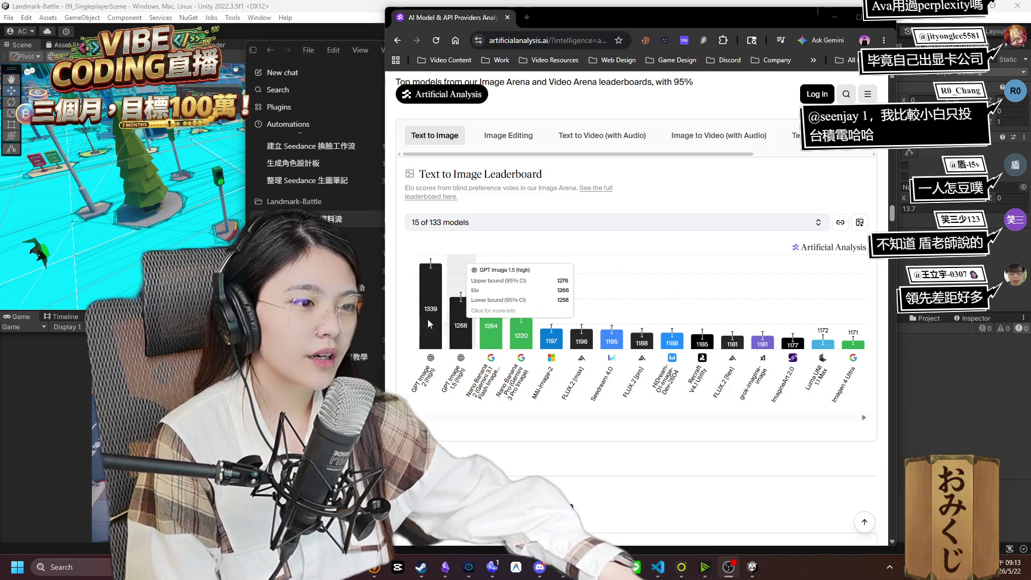
mouse_move(443, 274)
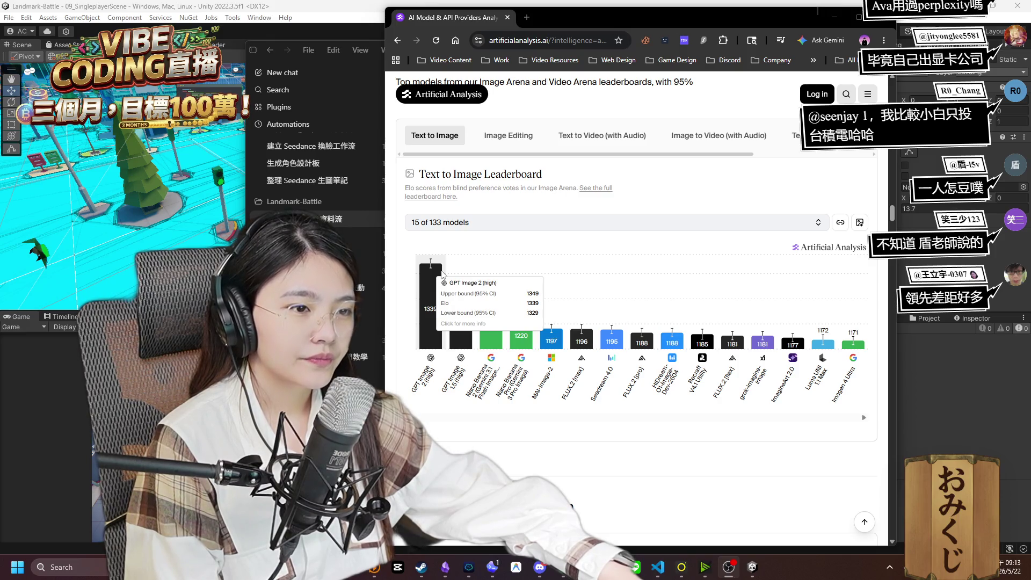
mouse_move(494, 309)
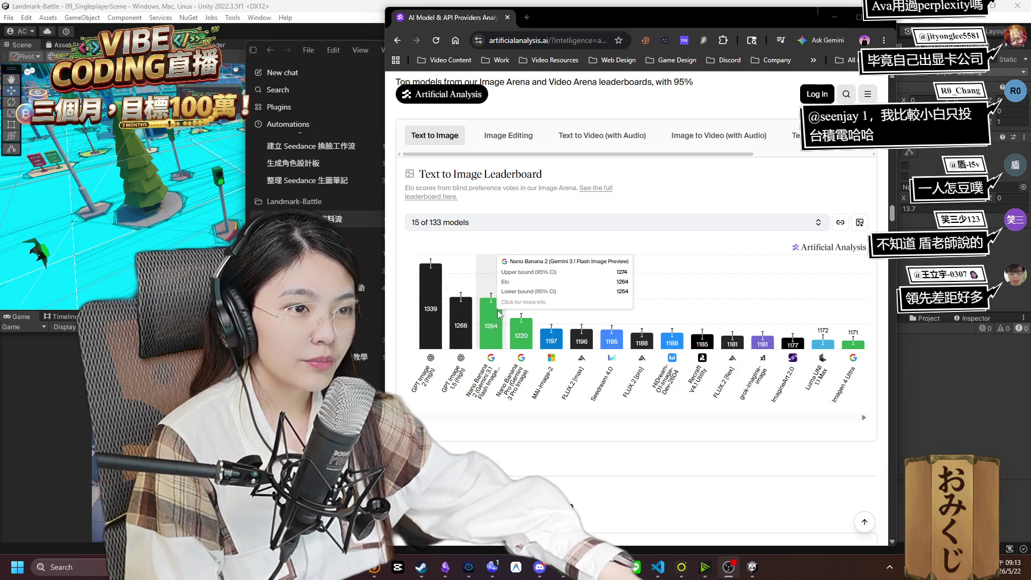
Scroll through the Intelligence Breakdown charts, then close the browser to return to Codex.
mouse_move(428, 310)
scroll(429, 311, "down", 8)
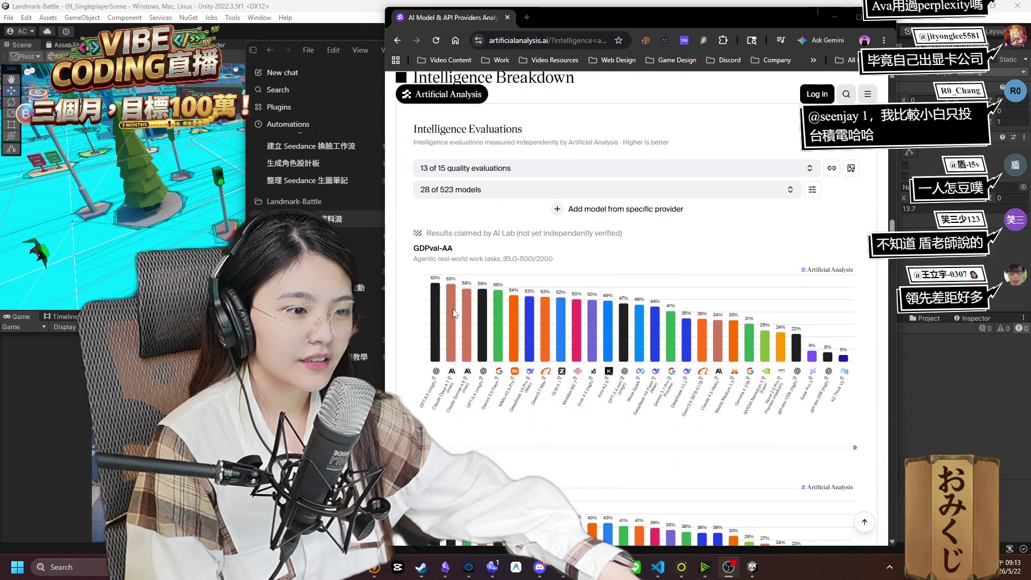
scroll(454, 313, "down", 15)
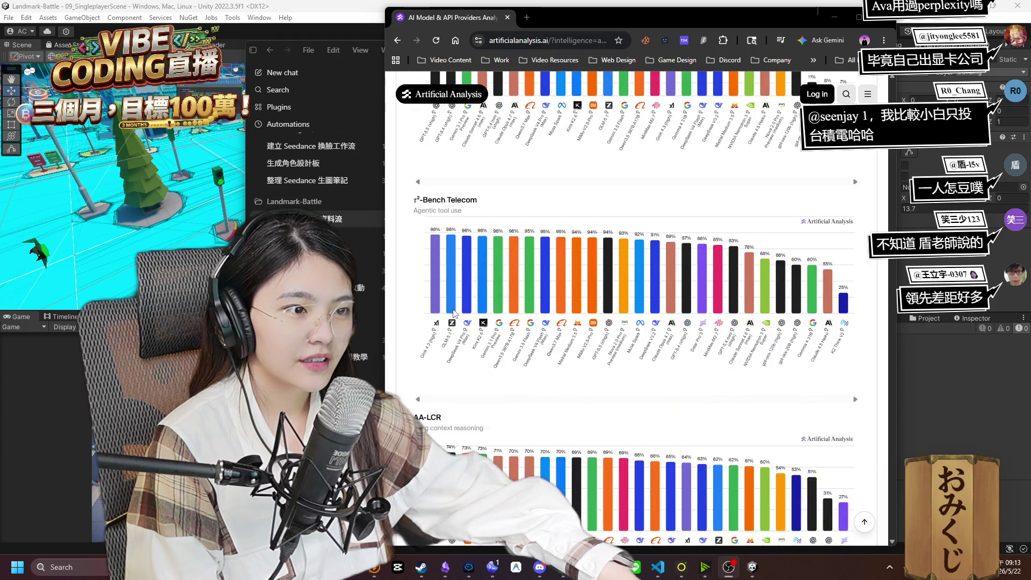
scroll(459, 316, "up", 15)
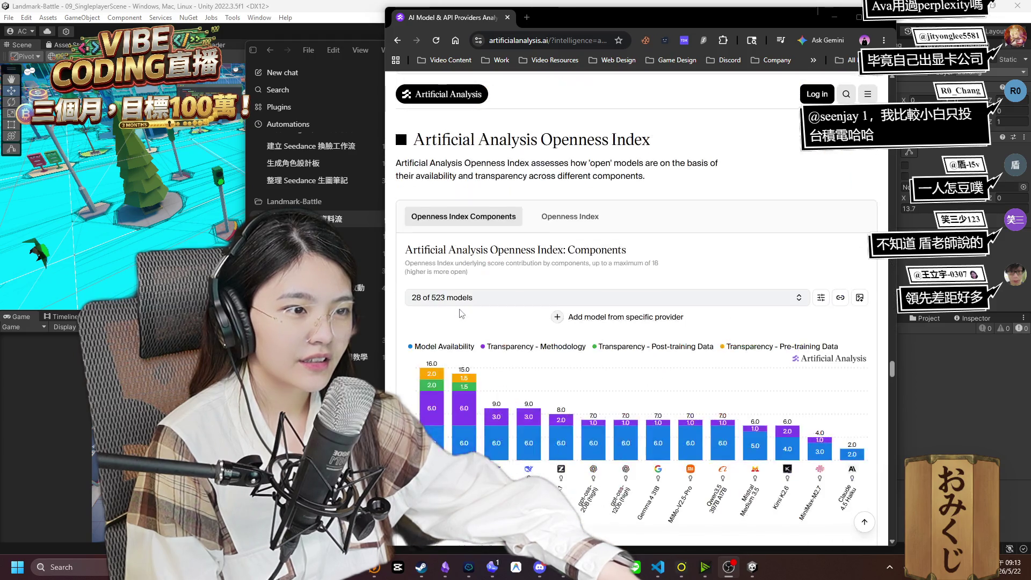
scroll(461, 312, "down", 15)
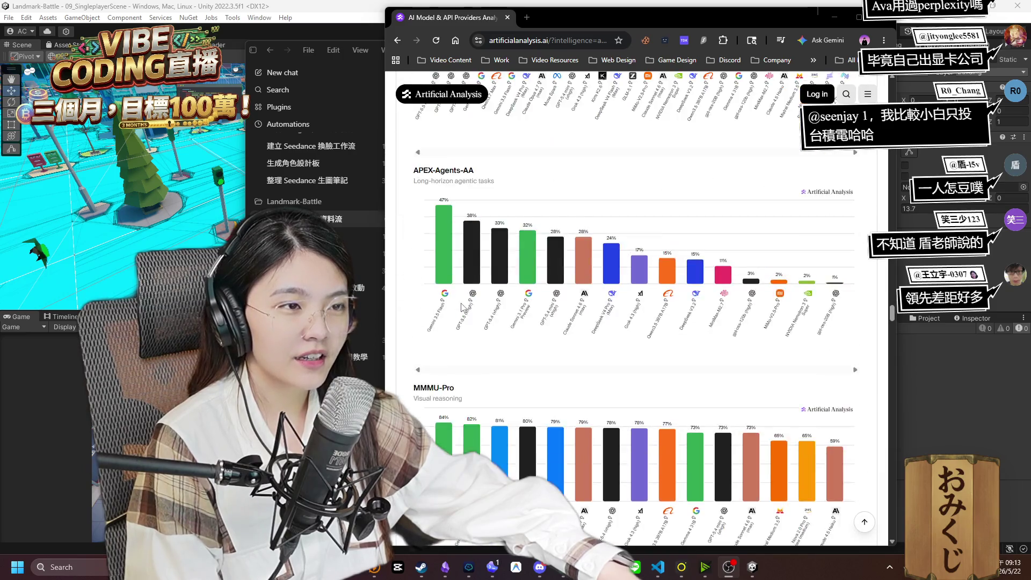
scroll(461, 305, "up", 5)
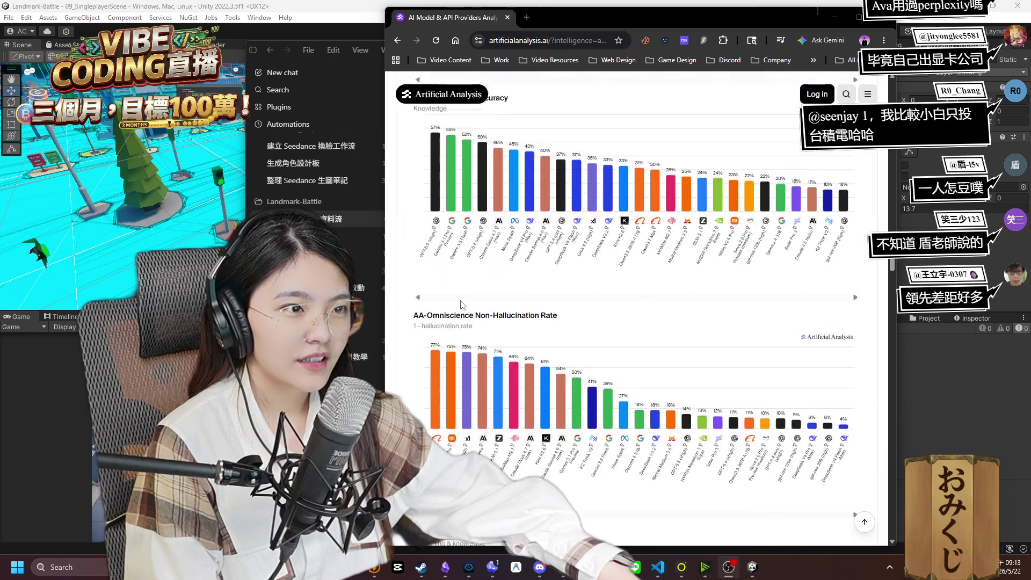
scroll(461, 305, "up", 10)
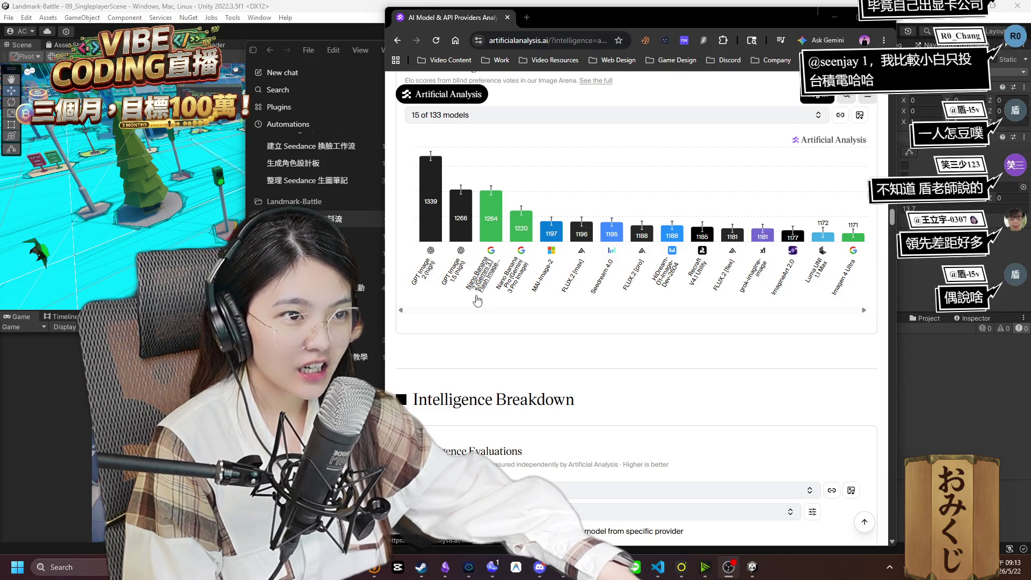
scroll(478, 301, "up", 15)
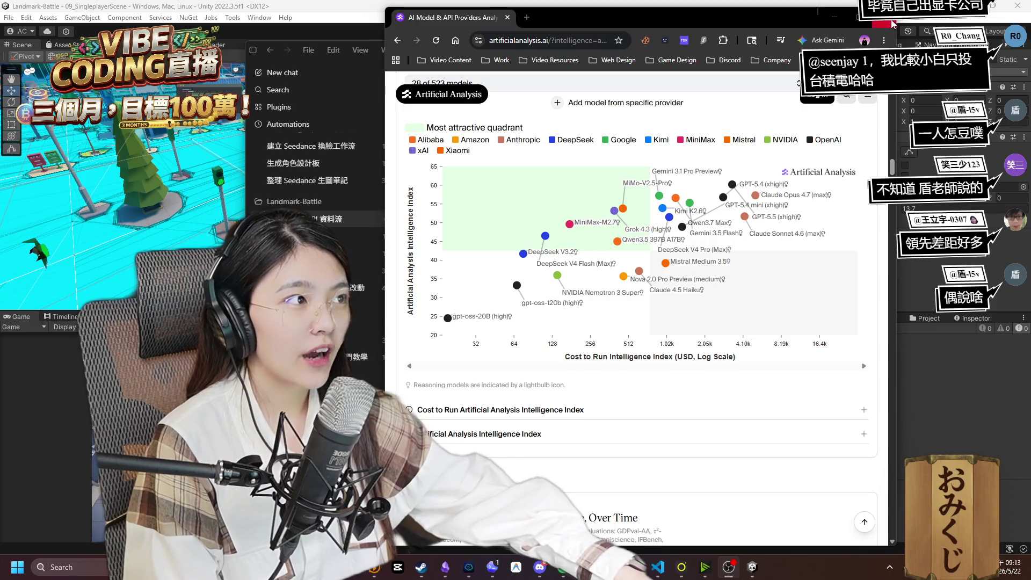
left_click(892, 23)
scroll(562, 281, "up", 8)
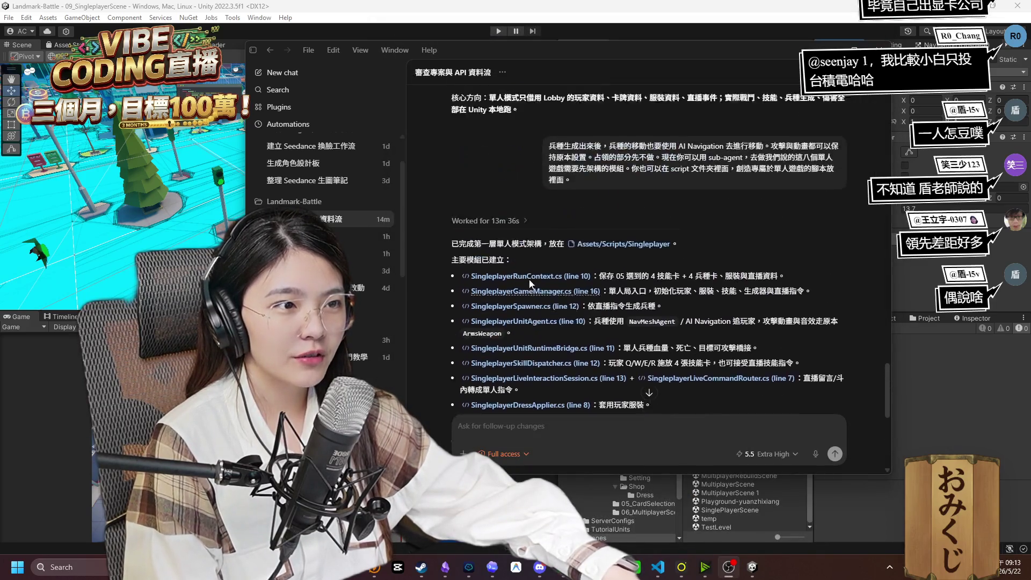
scroll(529, 283, "up", 2)
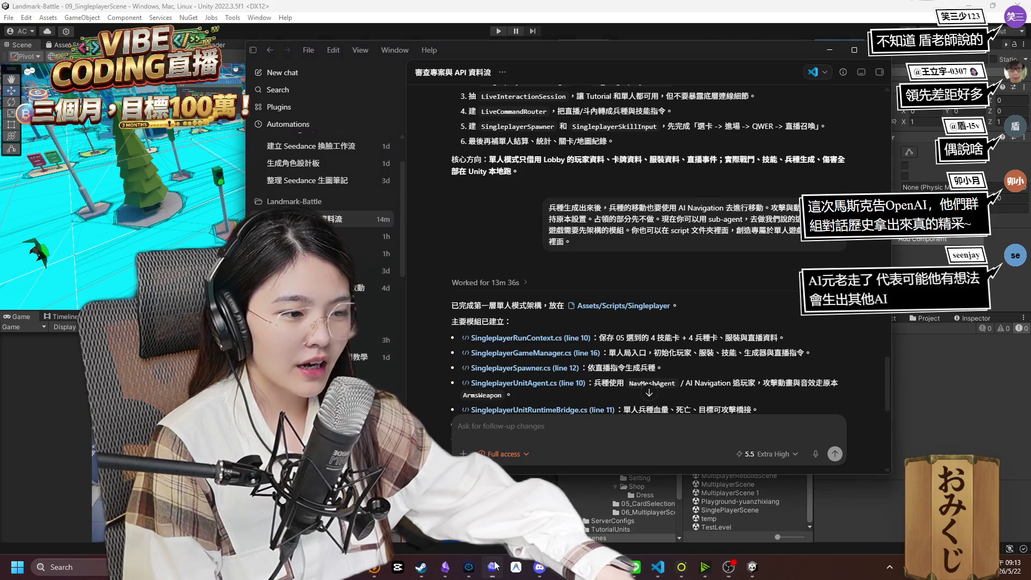
scroll(323, 268, "down", 2)
scroll(322, 268, "down", 2)
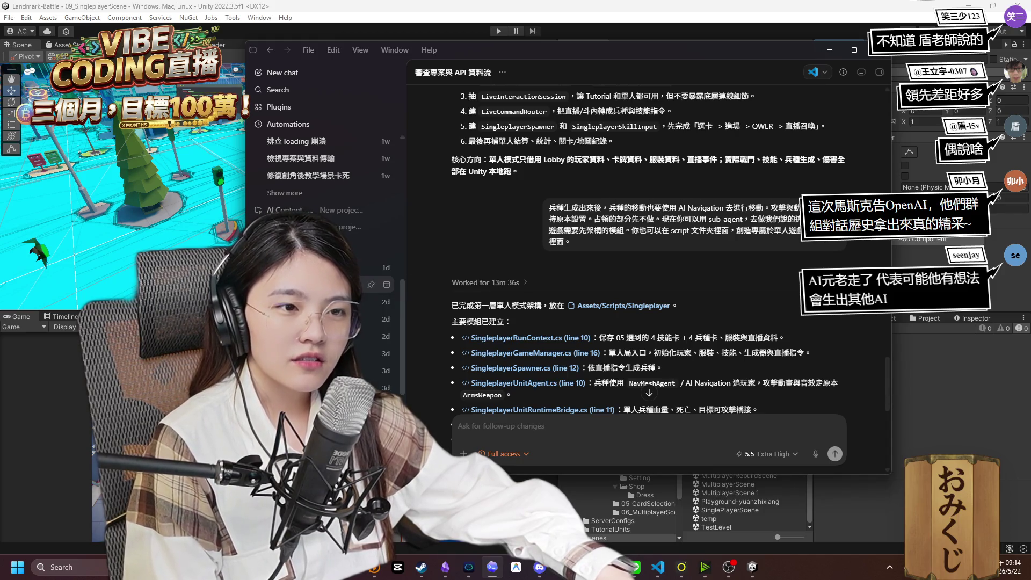
scroll(327, 215, "up", 2)
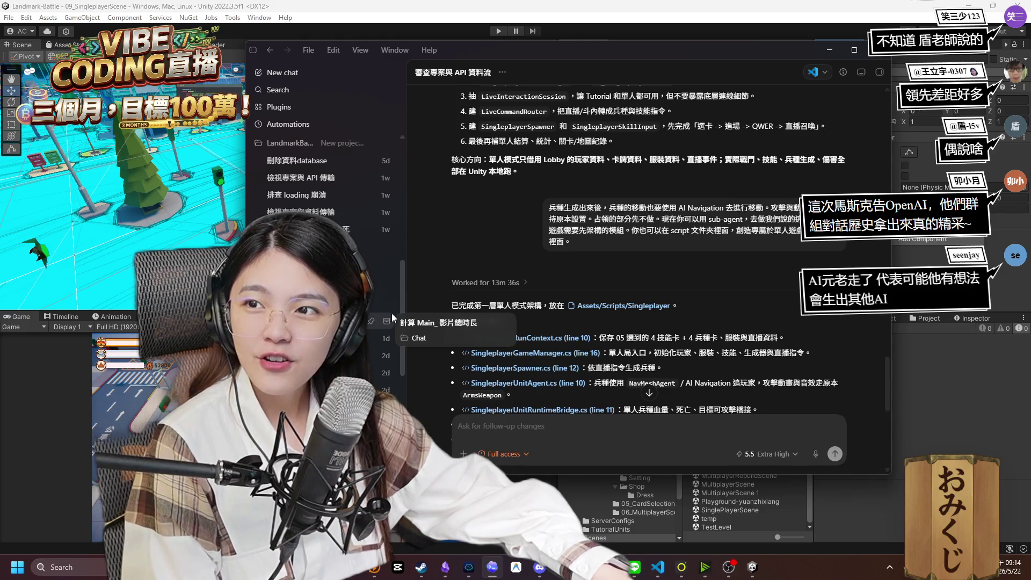
scroll(392, 317, "up", 1)
scroll(391, 314, "down", 1)
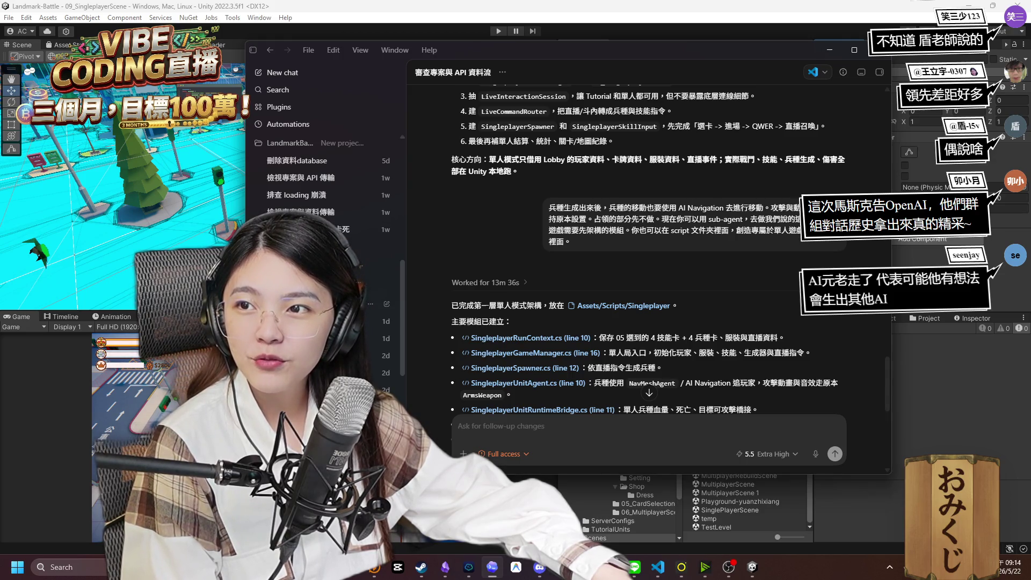
scroll(379, 306, "up", 3)
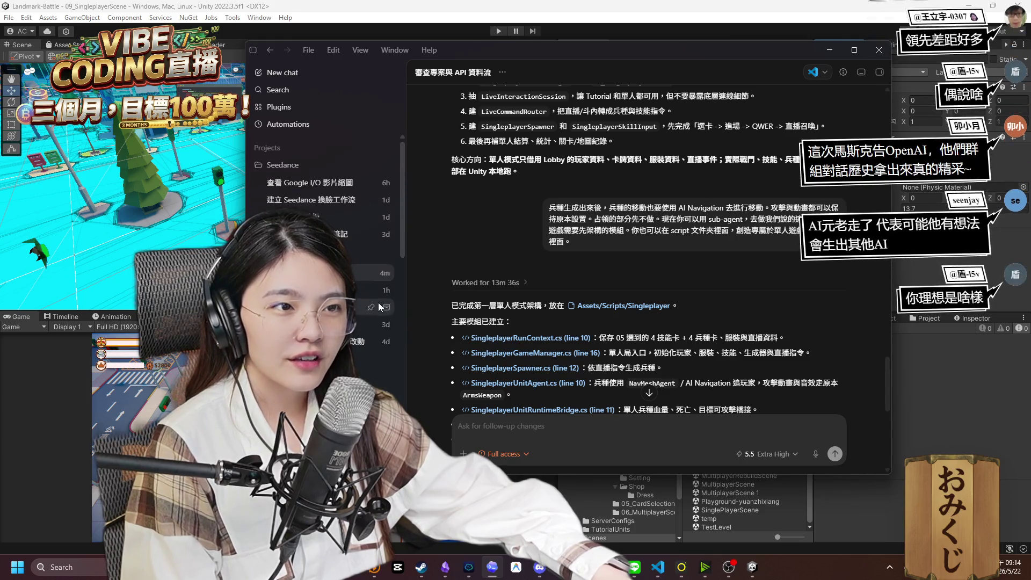
scroll(379, 306, "up", 5)
scroll(485, 295, "down", 2)
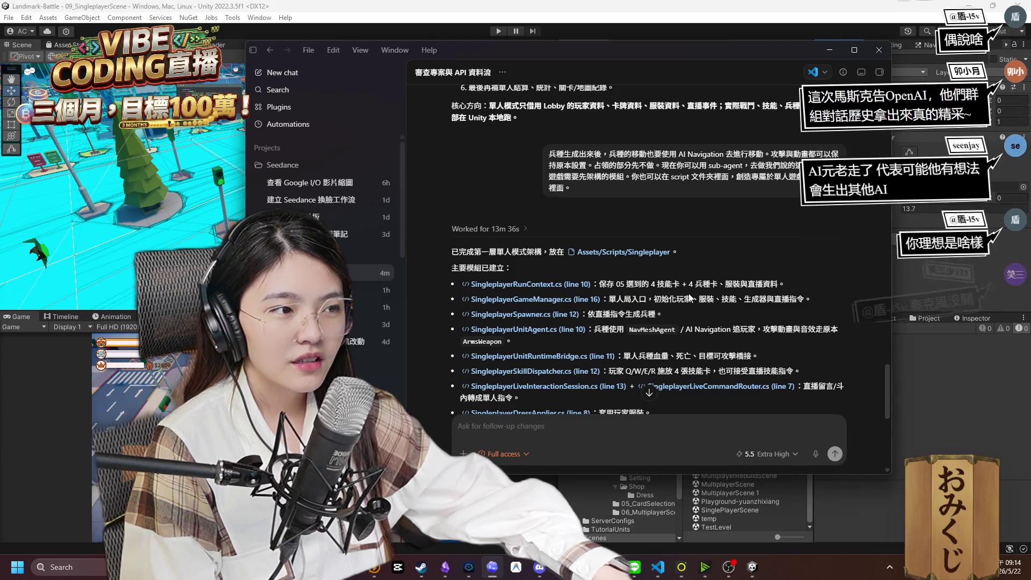
scroll(627, 287, "down", 2)
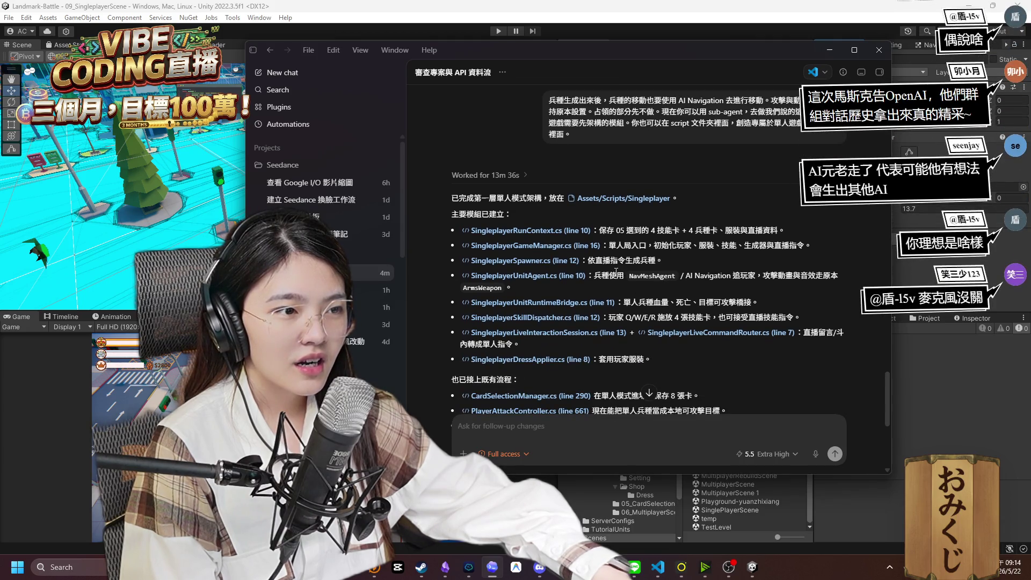
scroll(651, 300, "down", 2)
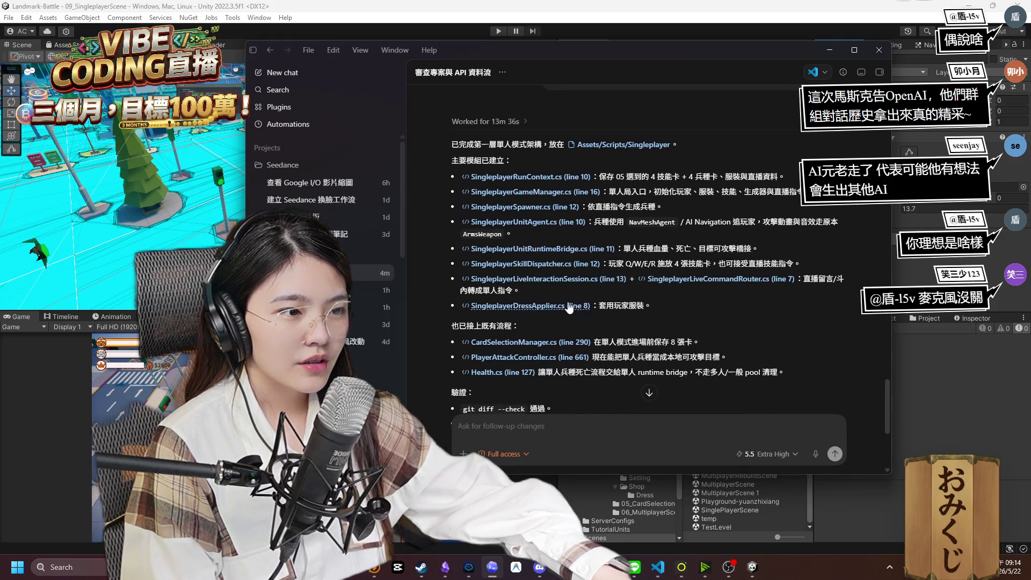
scroll(591, 306, "down", 2)
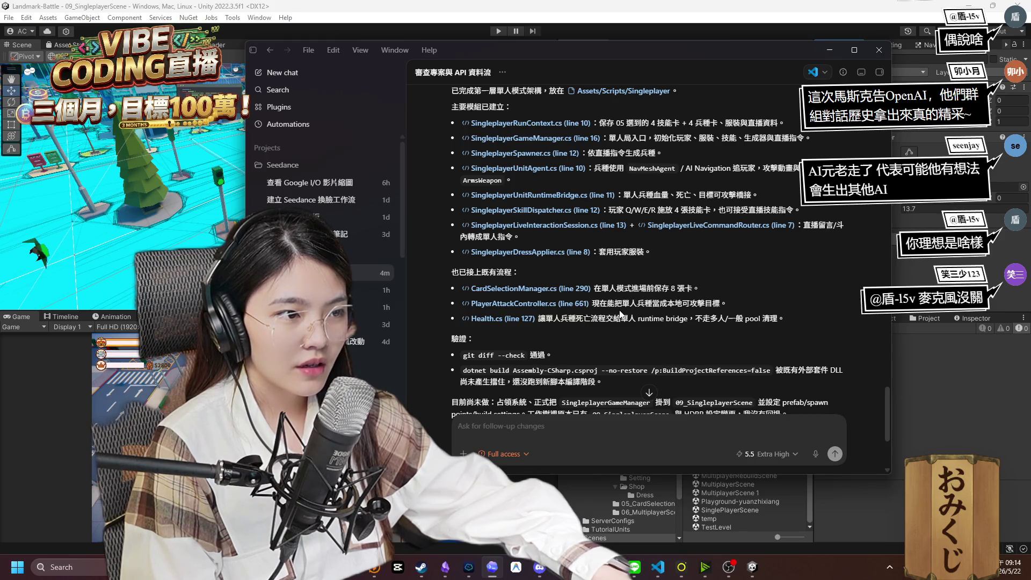
scroll(542, 323, "down", 4)
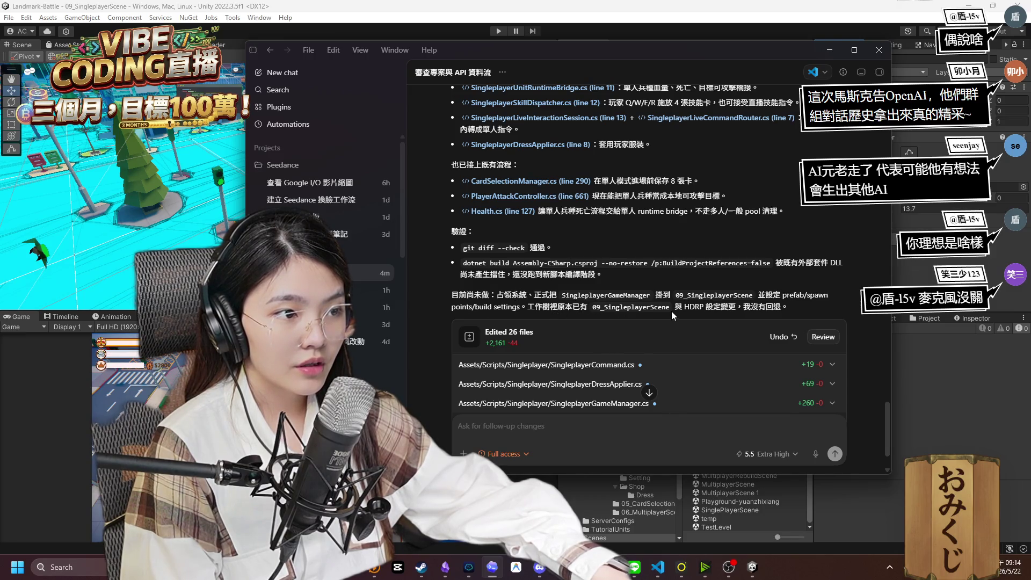
scroll(671, 311, "down", 1)
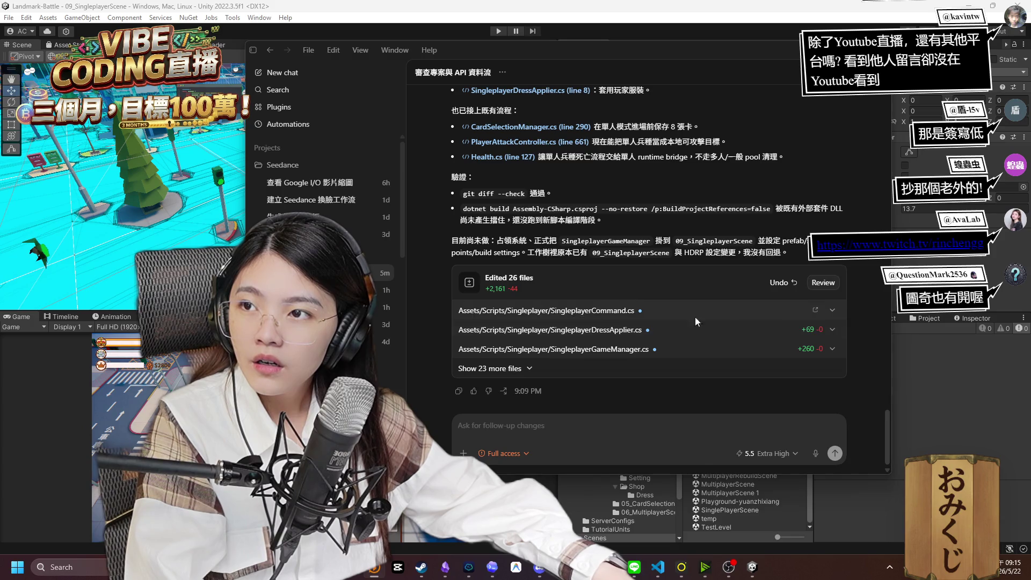
scroll(612, 268, "up", 1)
scroll(612, 269, "up", 1)
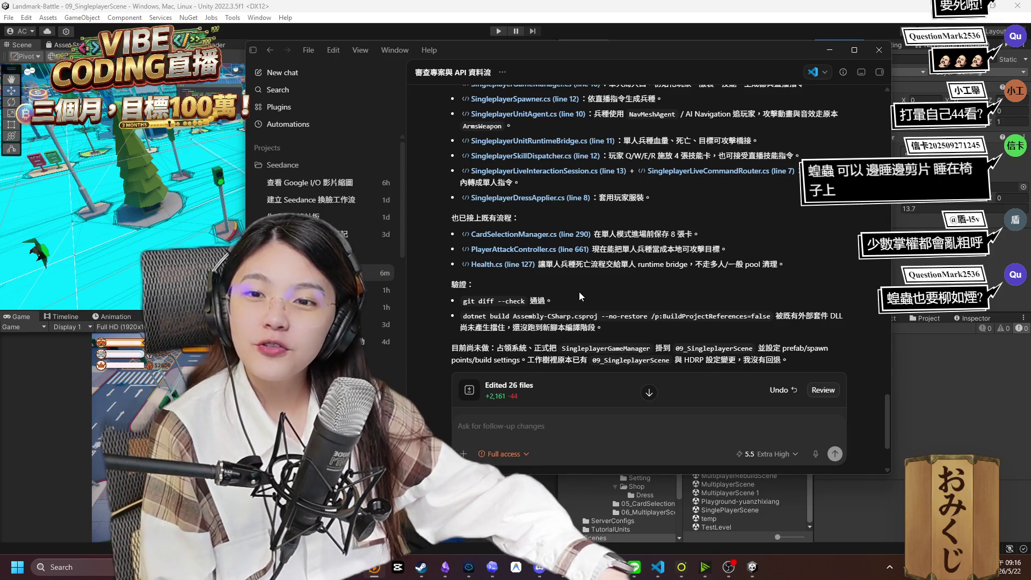
scroll(579, 296, "up", 5)
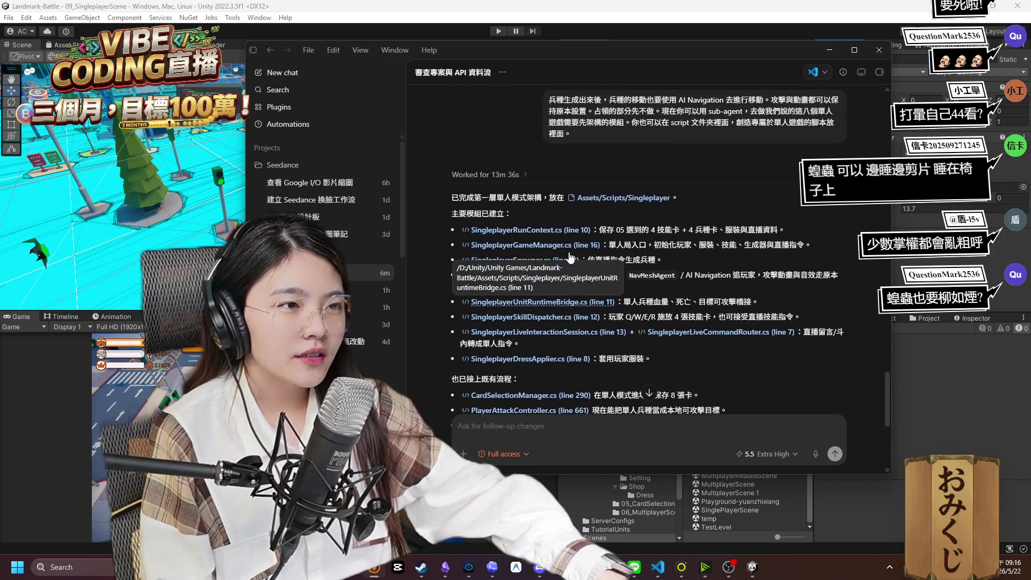
scroll(635, 323, "down", 2)
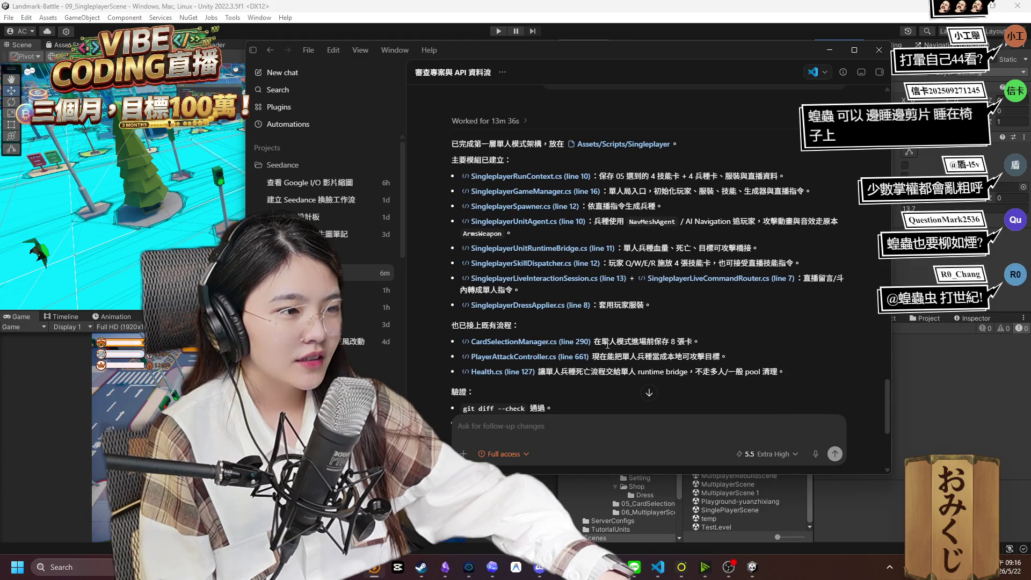
scroll(580, 317, "down", 4)
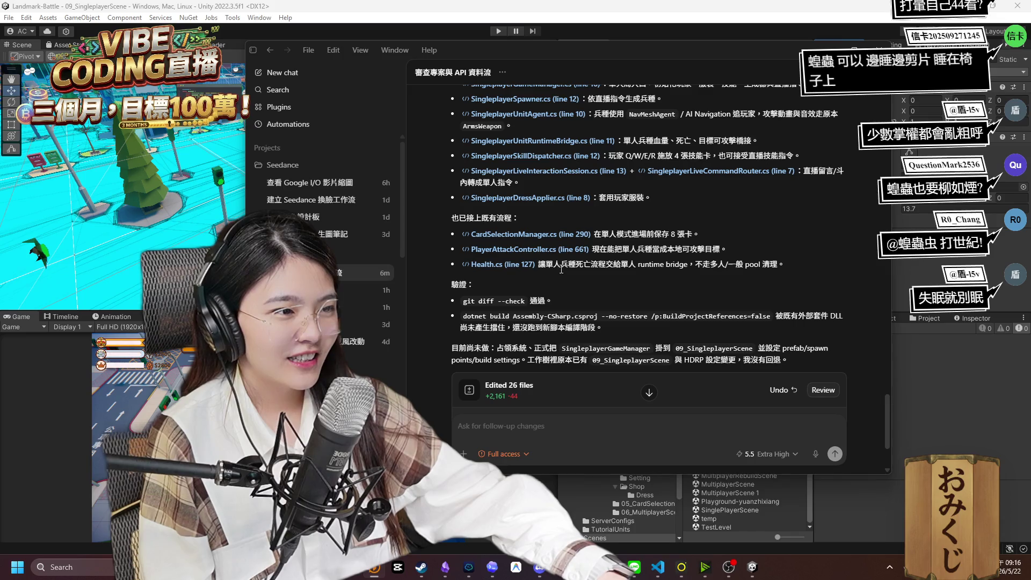
scroll(561, 270, "down", 4)
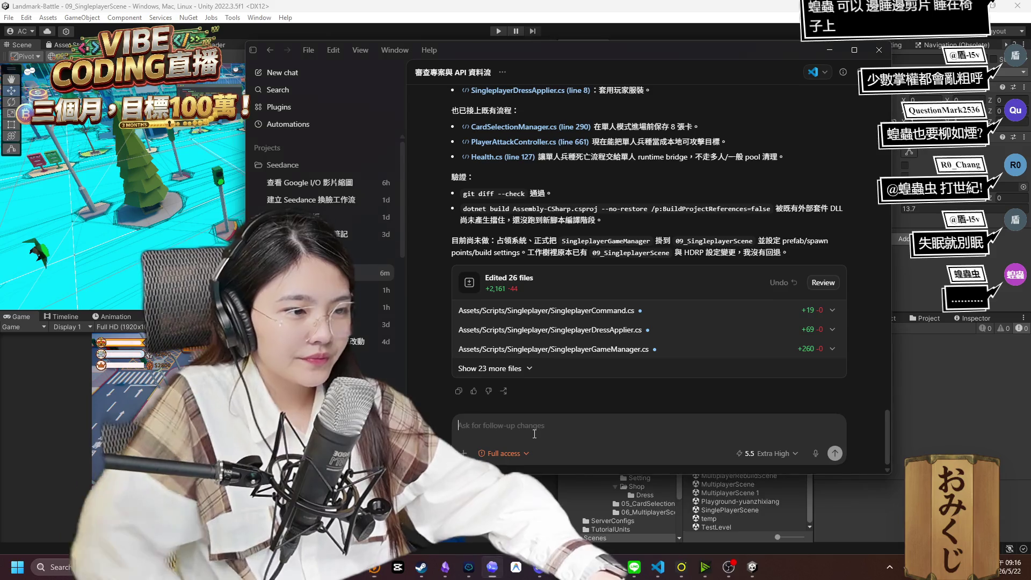
left_click(532, 433)
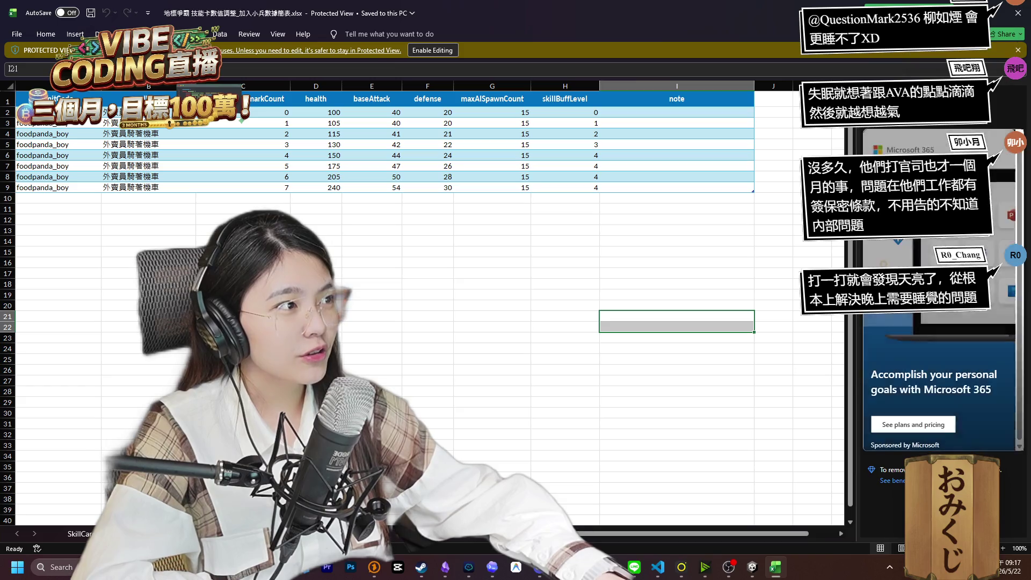
Look over the SkillCard skill sheet, then return to the foodpanda_boy unit stats sheet.
left_click(90, 533)
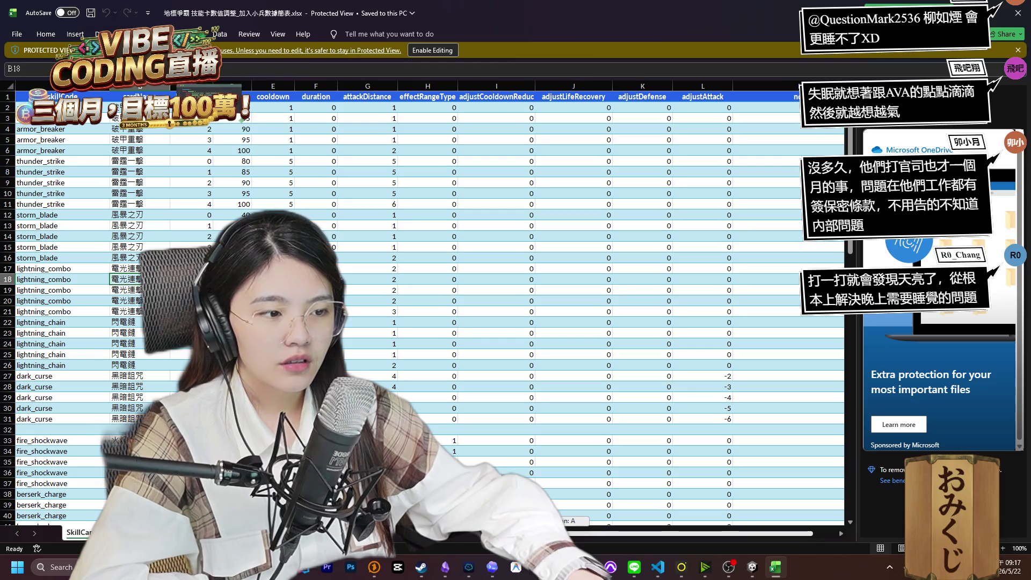
scroll(430, 301, "down", 6)
key("ctrl+Page_Down")
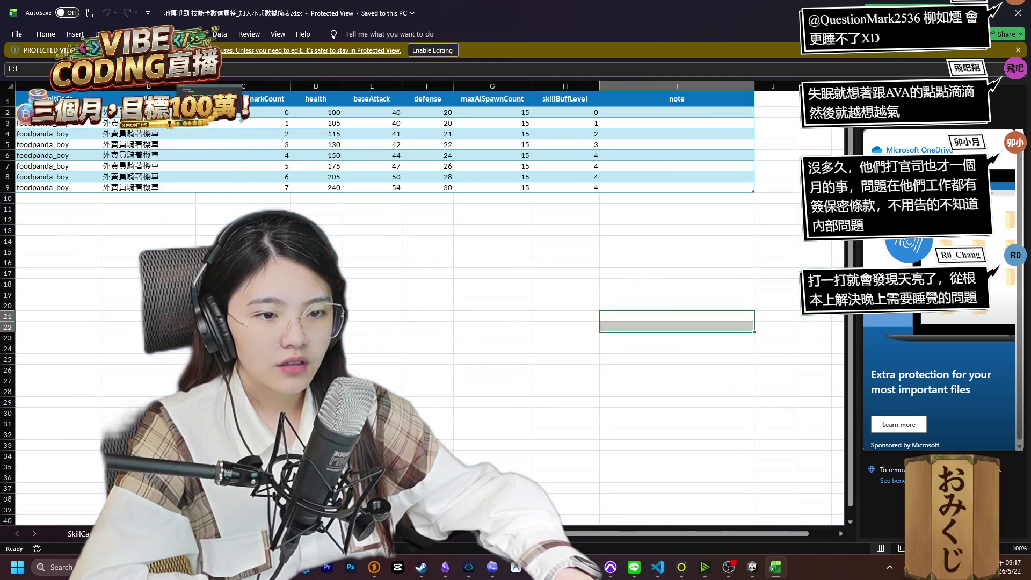
left_click_drag(626, 533, 625, 534)
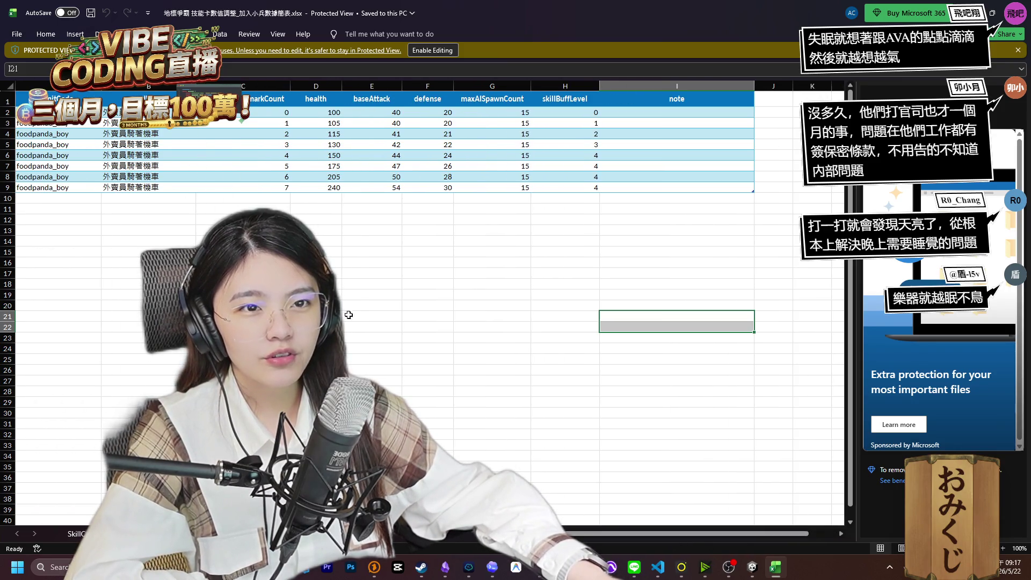
Check the unit name in B2 and baseAttack in E5, then move Excel to reveal Unity.
left_click(134, 114)
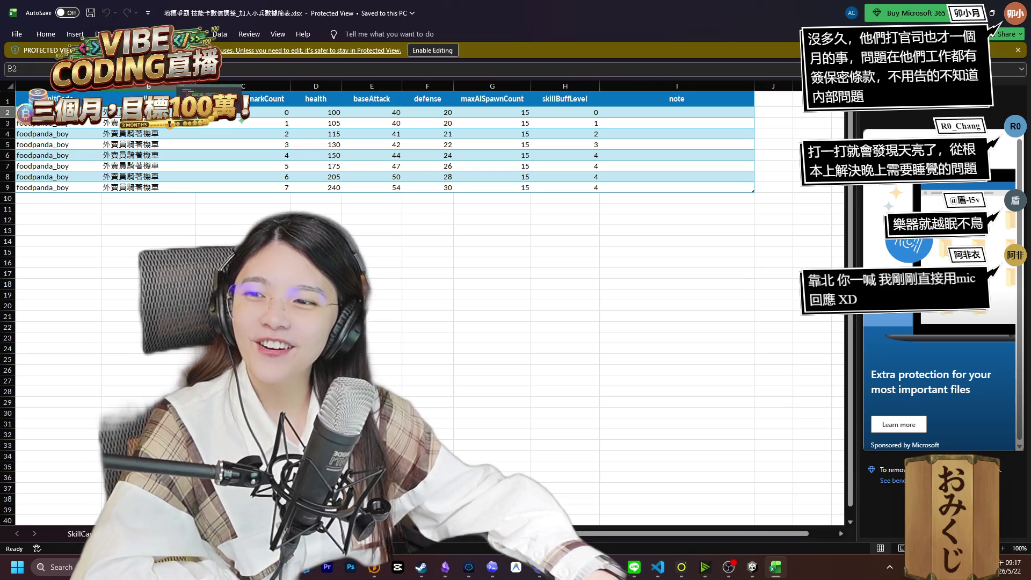
left_click(389, 146)
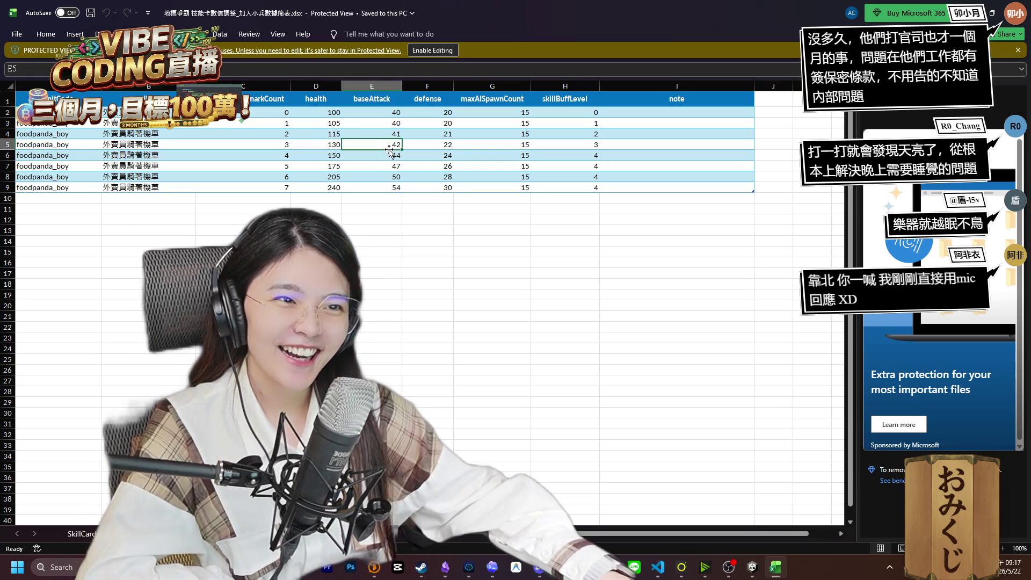
left_click_drag(524, 10, 452, 73)
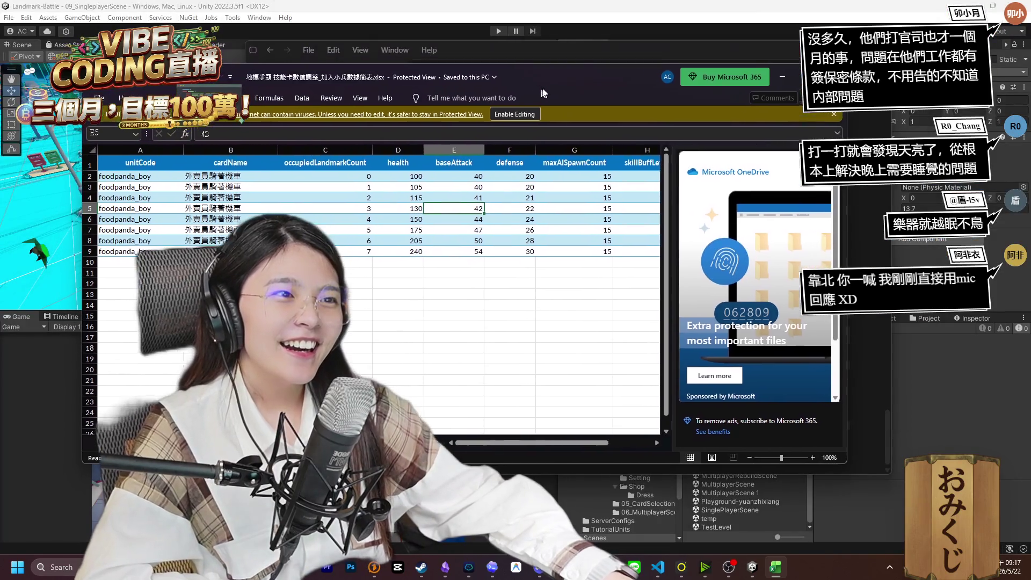
Review the skill sheet's buffLevel column in C1, then close Excel with Alt+F4.
key("ctrl+Page_Down")
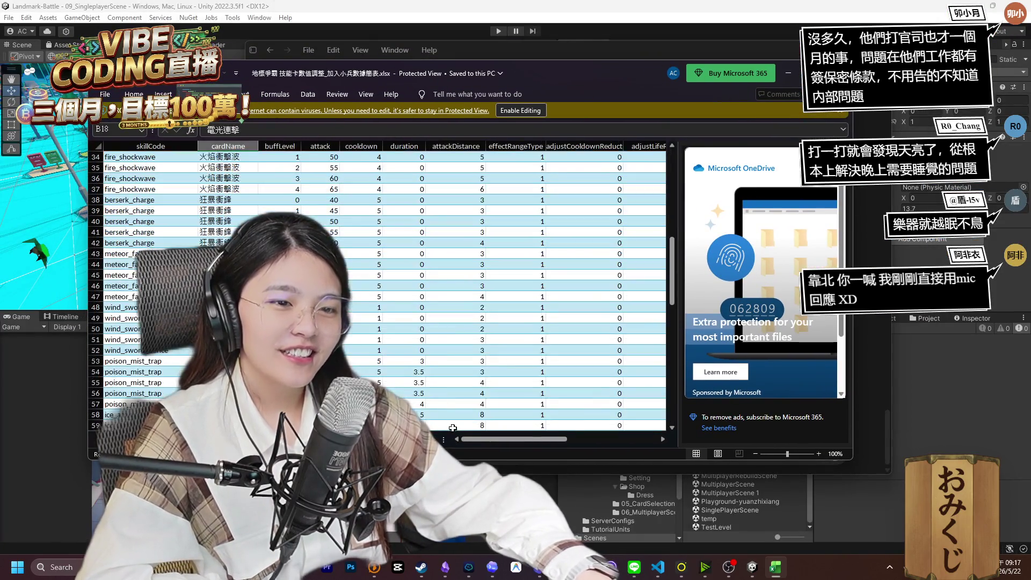
scroll(400, 355, "down", 20)
scroll(400, 356, "up", 20)
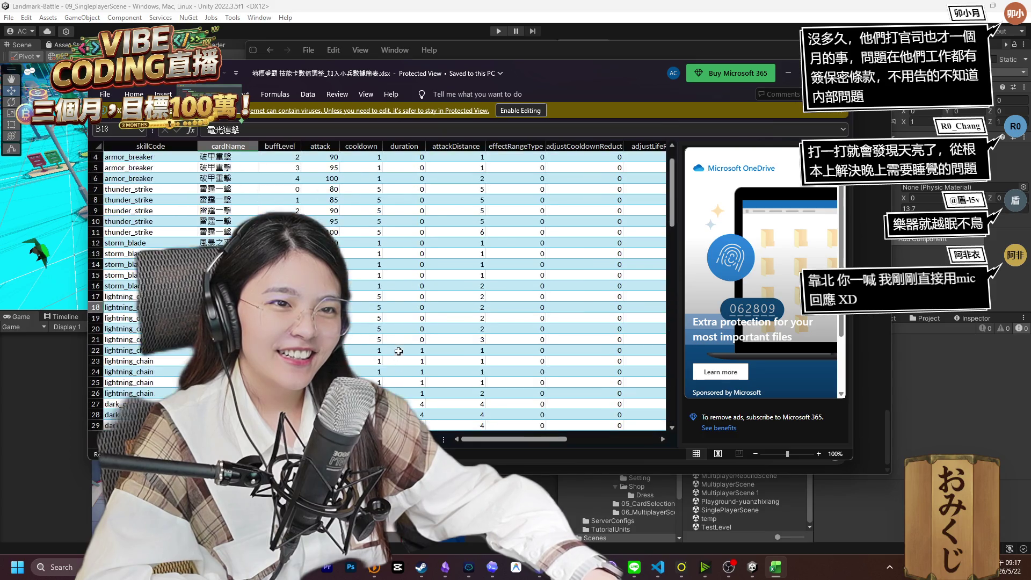
left_click(279, 156)
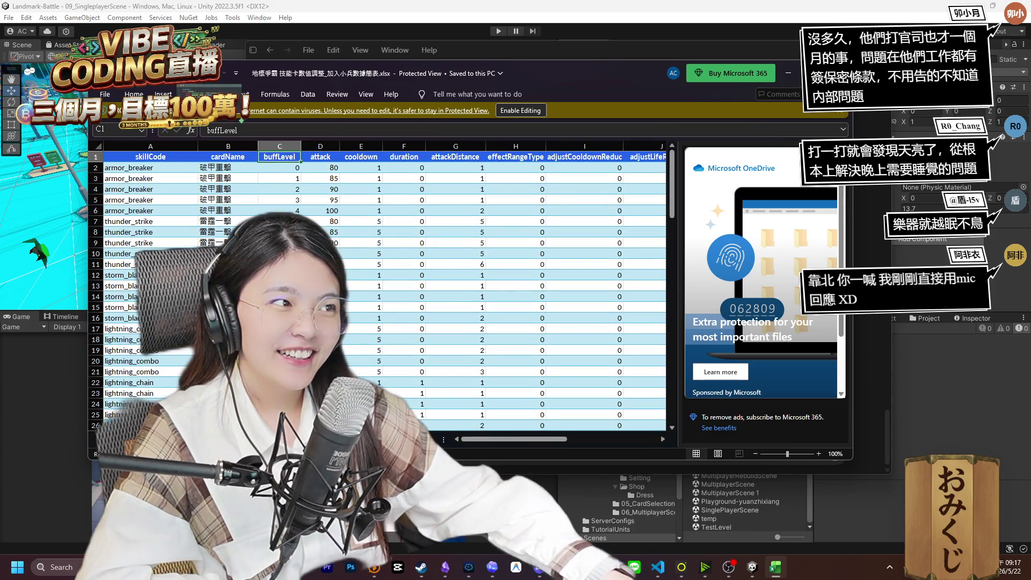
key("alt+F4")
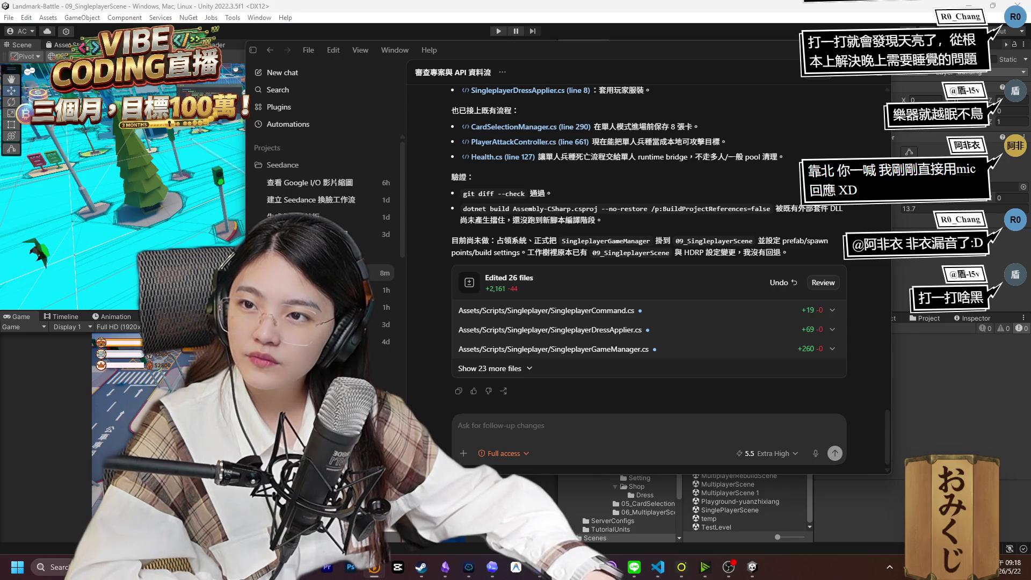
scroll(667, 301, "up", 5)
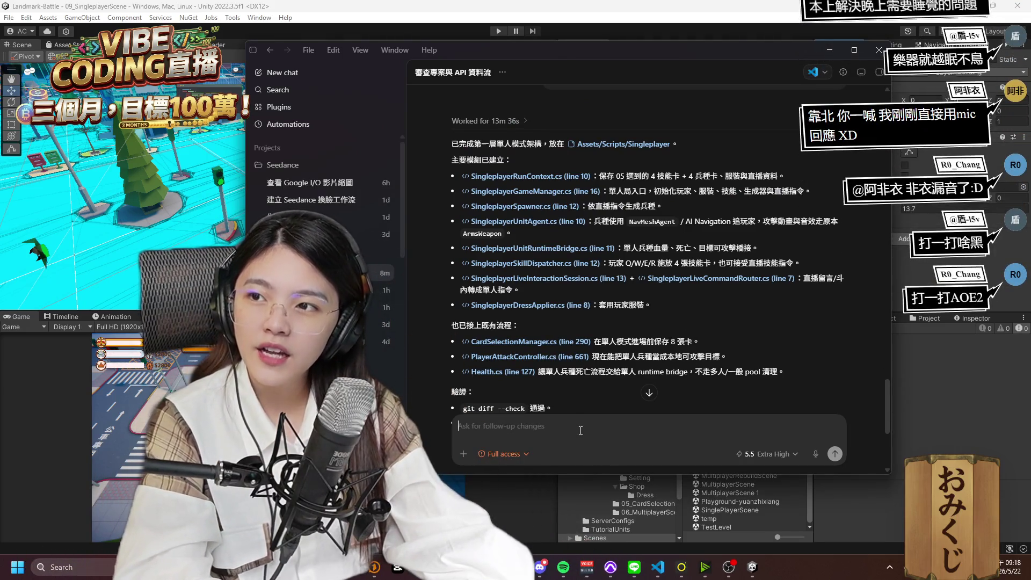
left_click(580, 430)
type("<")
key("BackSpace")
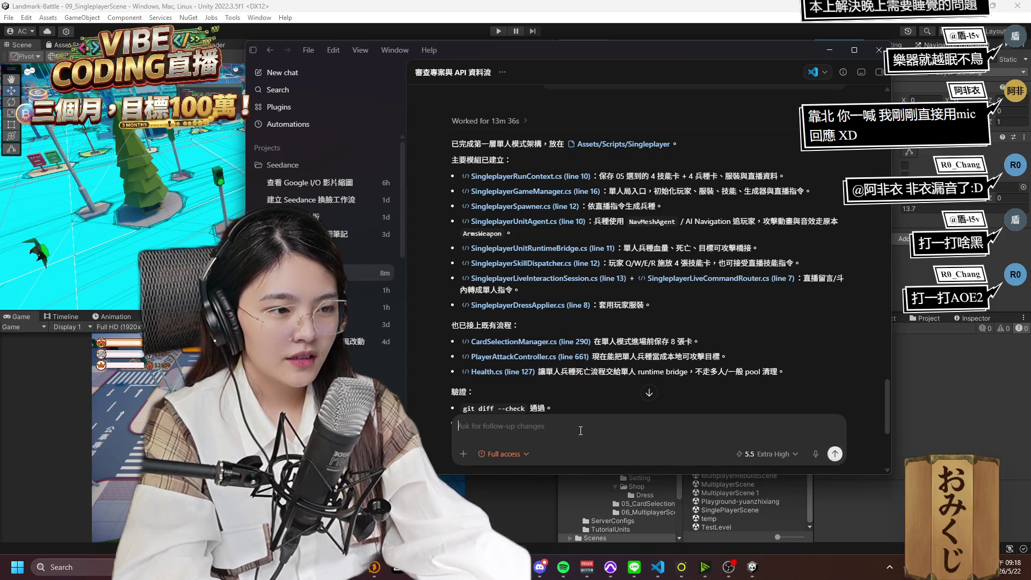
scroll(659, 414, "down", 3)
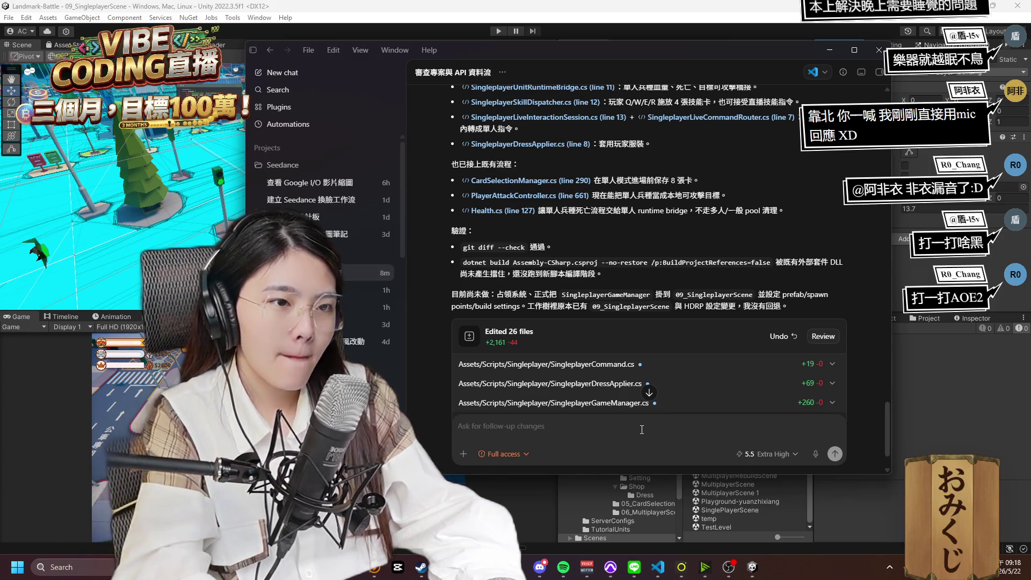
Remove the pasted link and explain that OccupyBox's isTrigger BoxCollider can detect players in the capture area.
type("https://www.twitch.tv/rinchengg")
key("BackSpace")
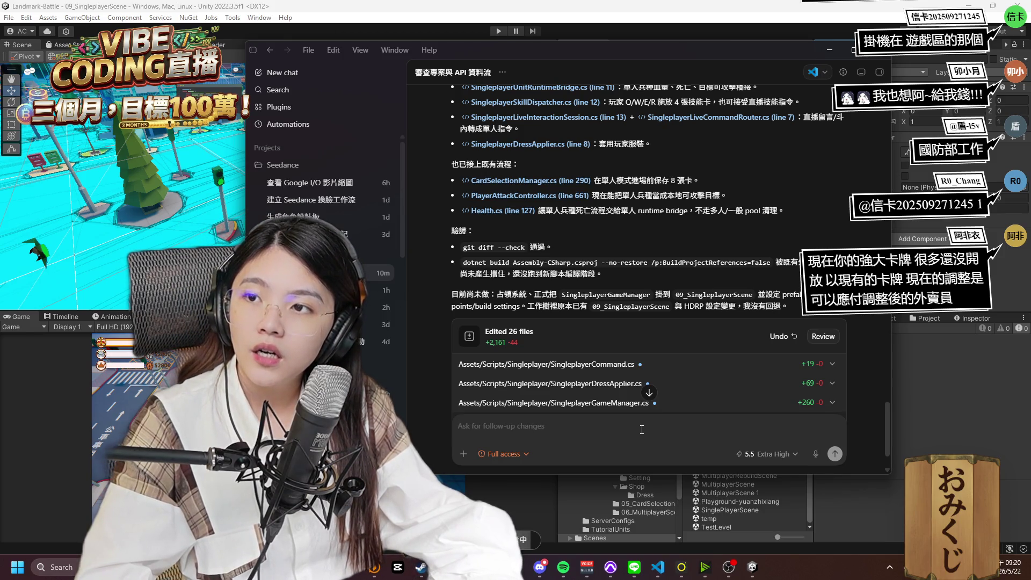
type("占领系统我有设置一个叫做 OccupyBox 的 BoxCollider，并且 isTrigger 已经是打勾的，所以要判断玩家是否在可以占领的区域的话，可以通过这个 OccupyBox 去判断。")
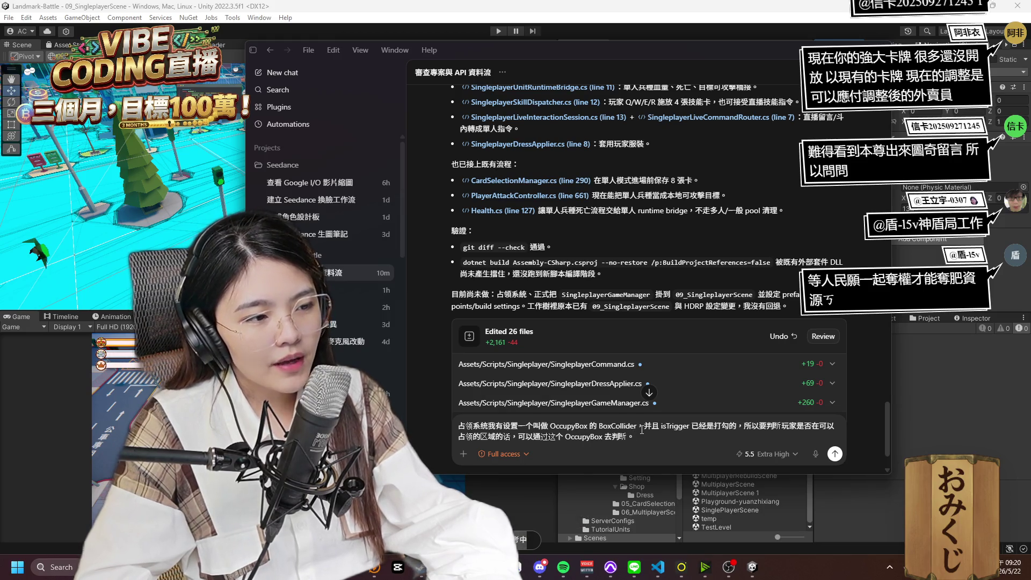
Append the note that the occupation mechanism's architecture (架構, replacing 系統) can stay as it is.
type("這樣你的機制系統可以保持原有的。")
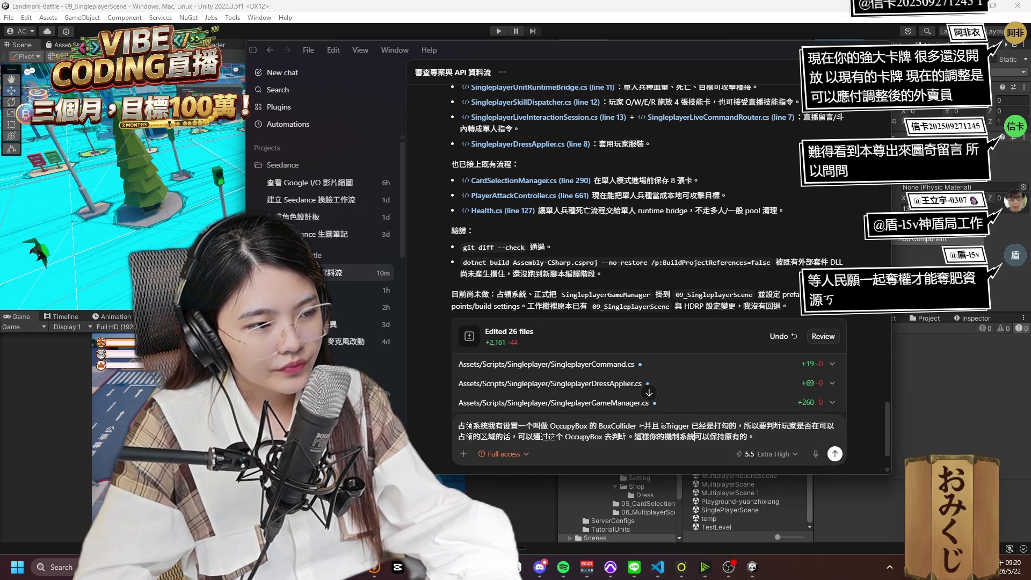
type("占领")
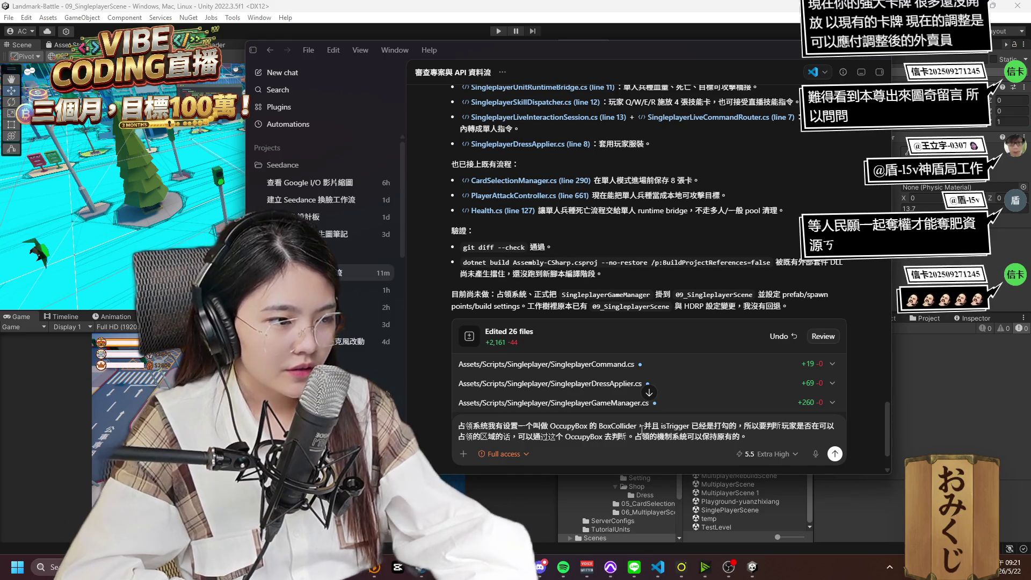
key("Left")
key("Left")
key("Left")
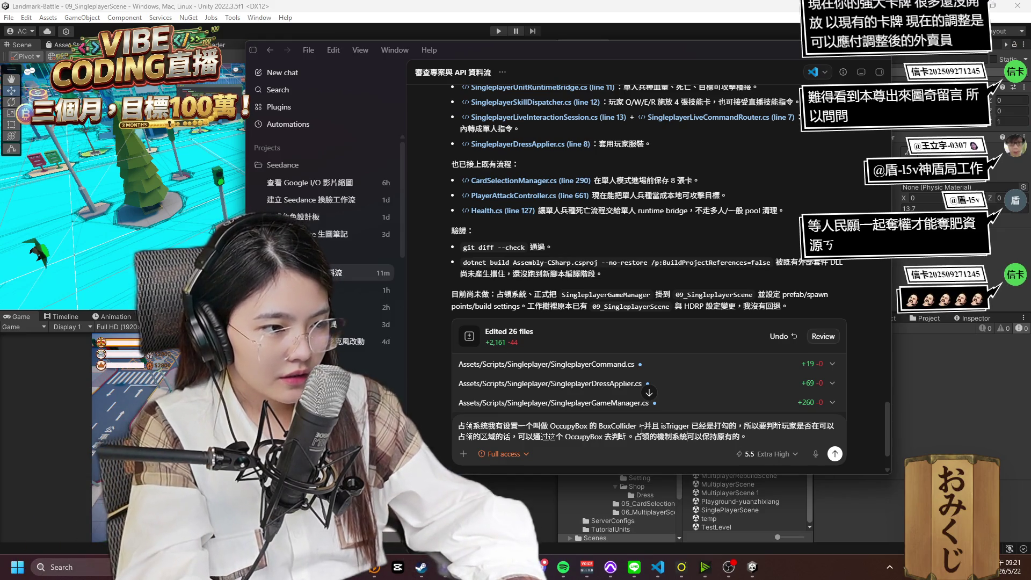
key("BackSpace")
key("BackSpace")
type("架構")
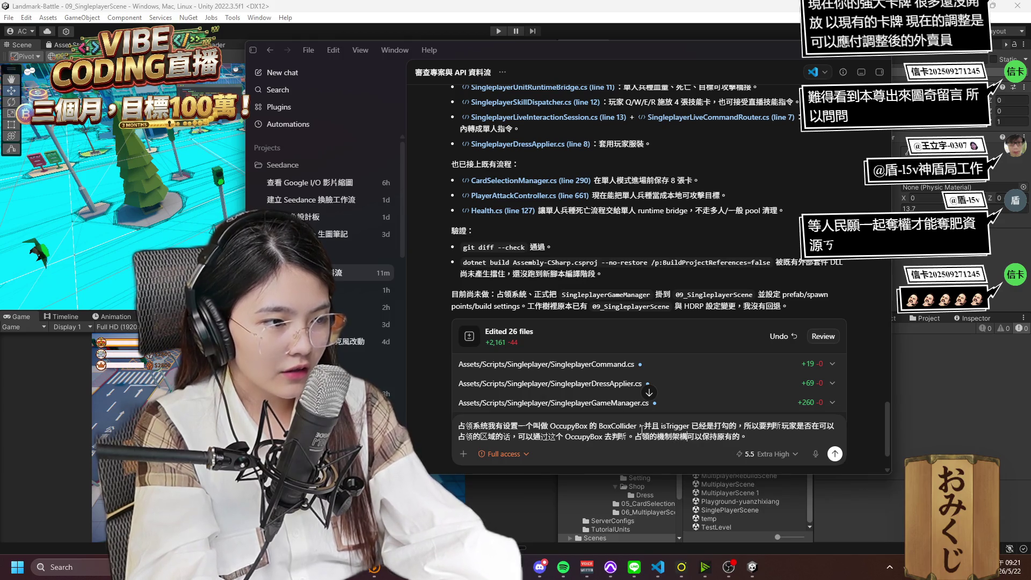